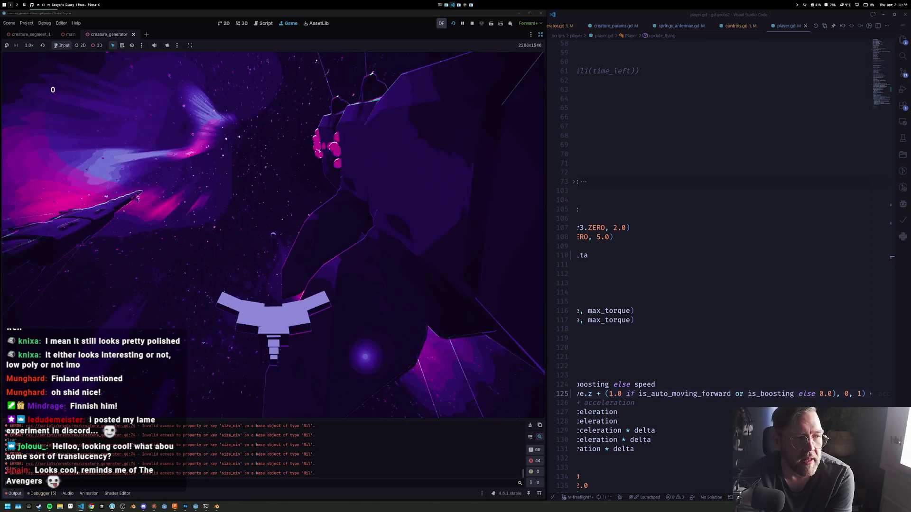
Stop the test run to return to the creature_generator scene with whale_2.tres open
click(472, 24)
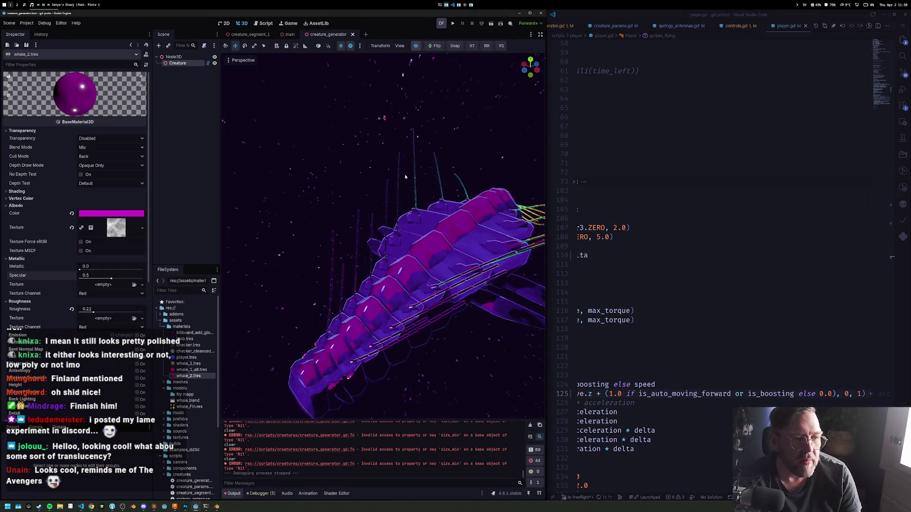
Enable Normal Map on whale_2 and give it a new NoiseTexture2D texture
scroll(64, 229, down, 5)
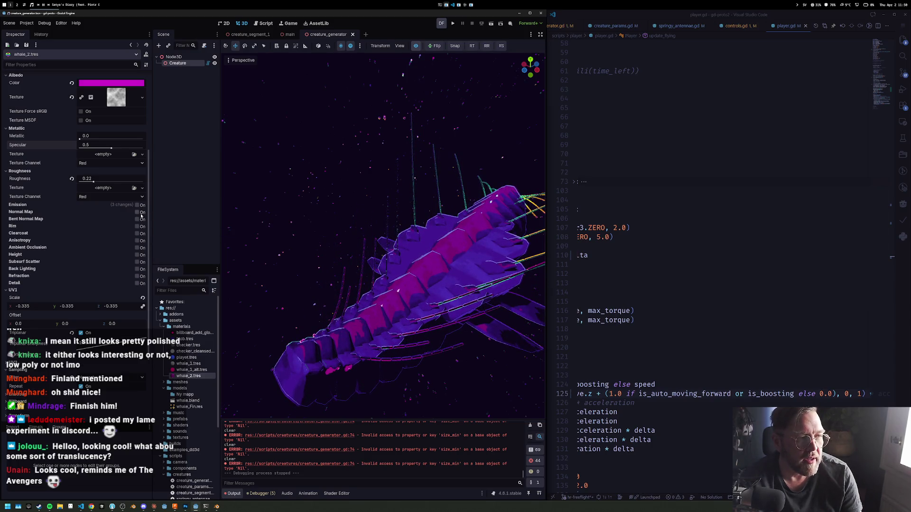
click(139, 213)
click(142, 229)
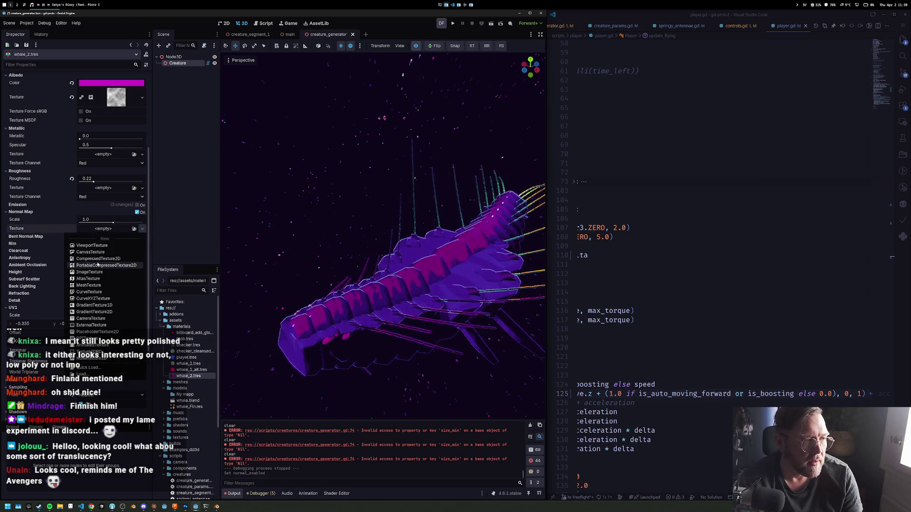
click(104, 312)
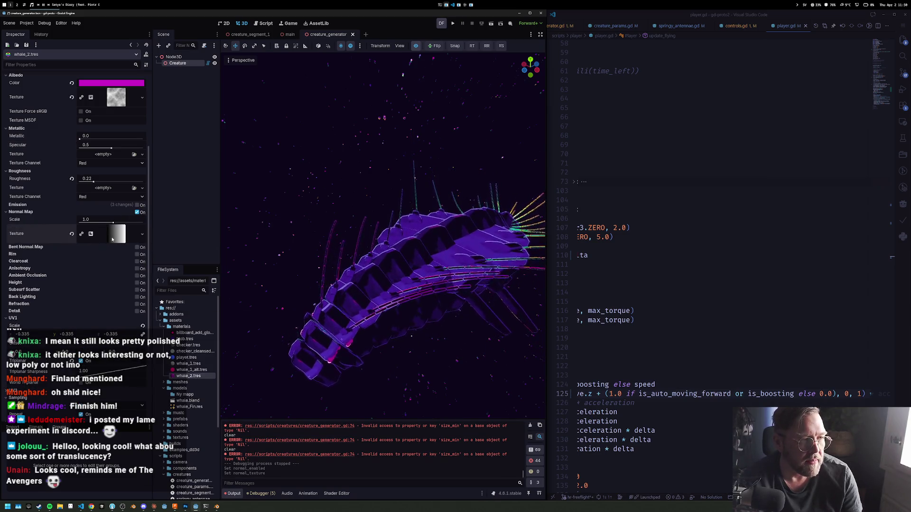
click(141, 233)
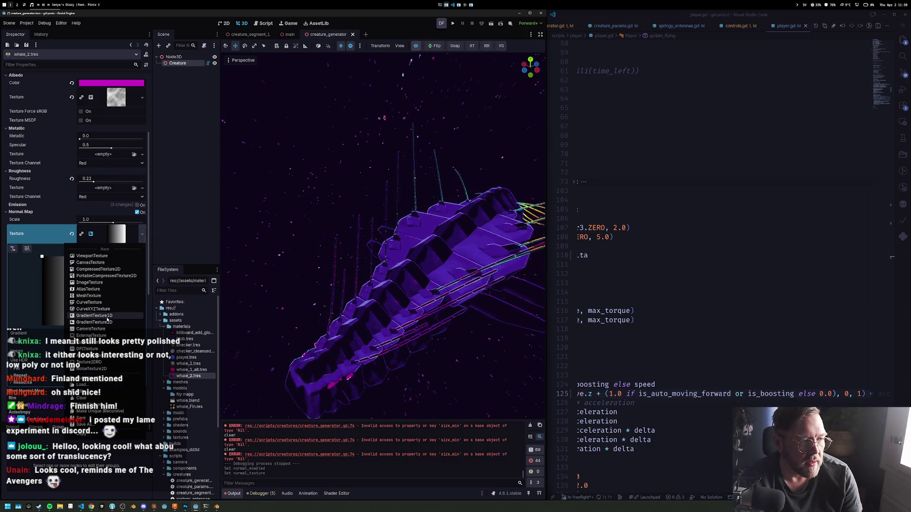
key(Escape)
click(107, 359)
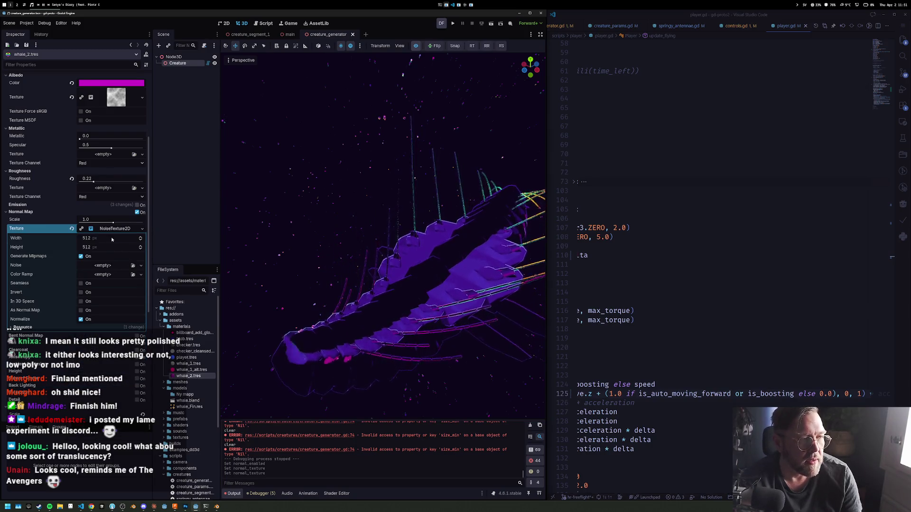
Assign FastNoiseLite noise, tick Seamless and As Normal Map, and expand the noise settings
click(102, 265)
click(92, 277)
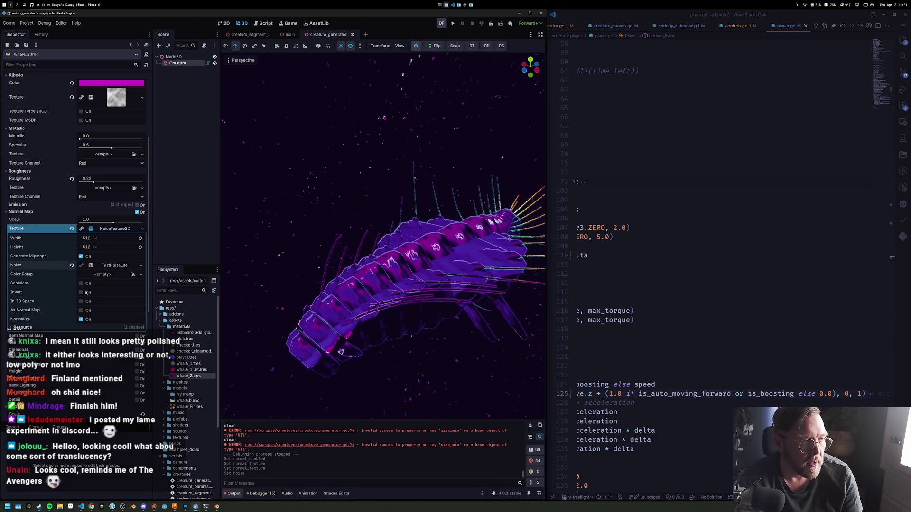
click(87, 283)
click(86, 310)
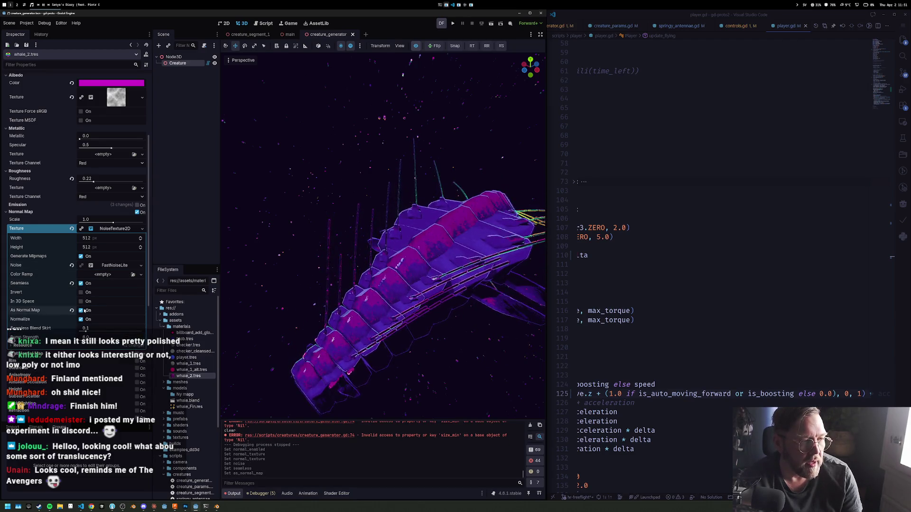
scroll(423, 283, up, 5)
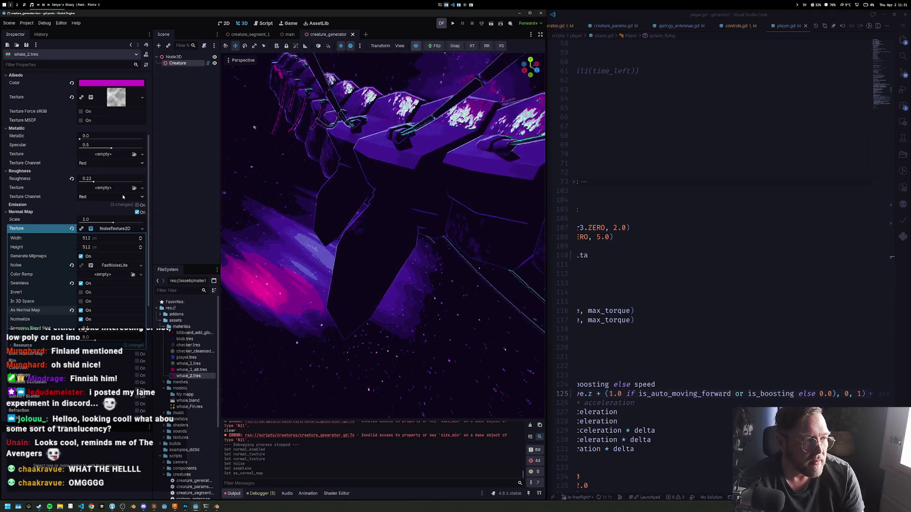
click(109, 266)
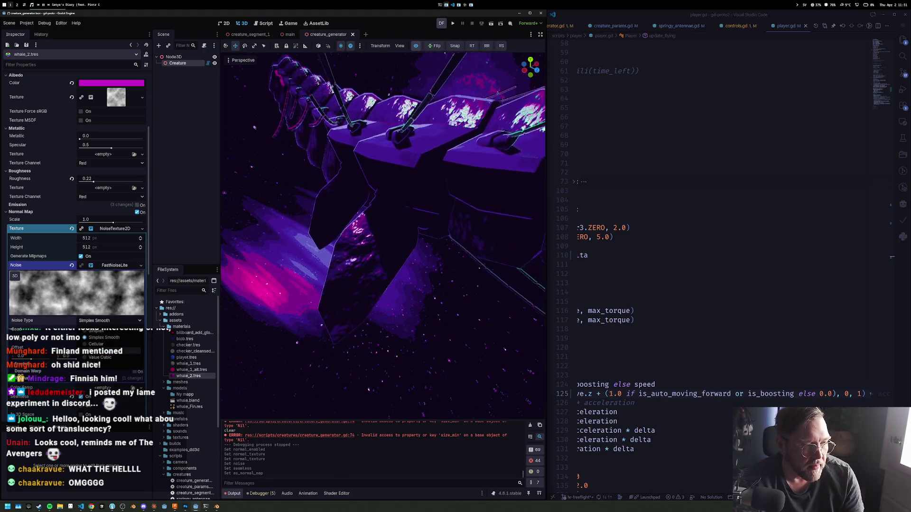
Set the FastNoiseLite noise type to Cellular and tick Generate Mipmaps on the NoiseTexture2D
click(95, 351)
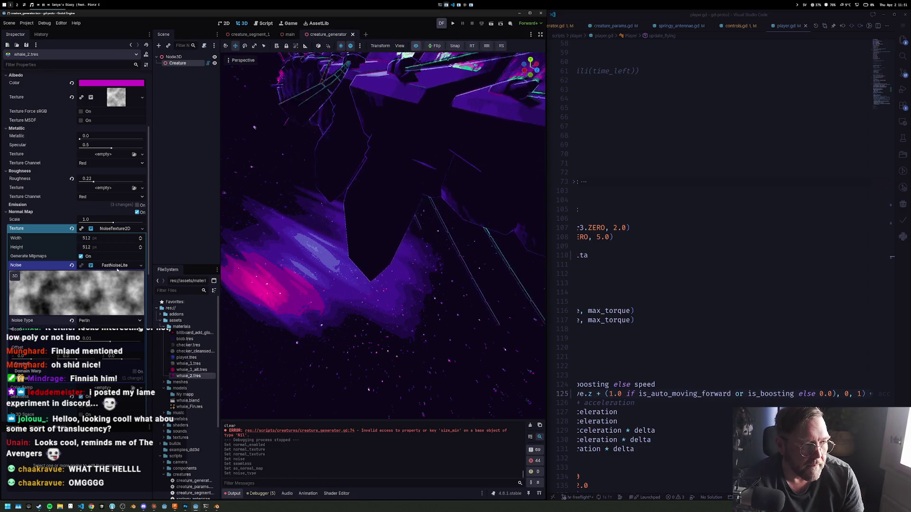
click(100, 257)
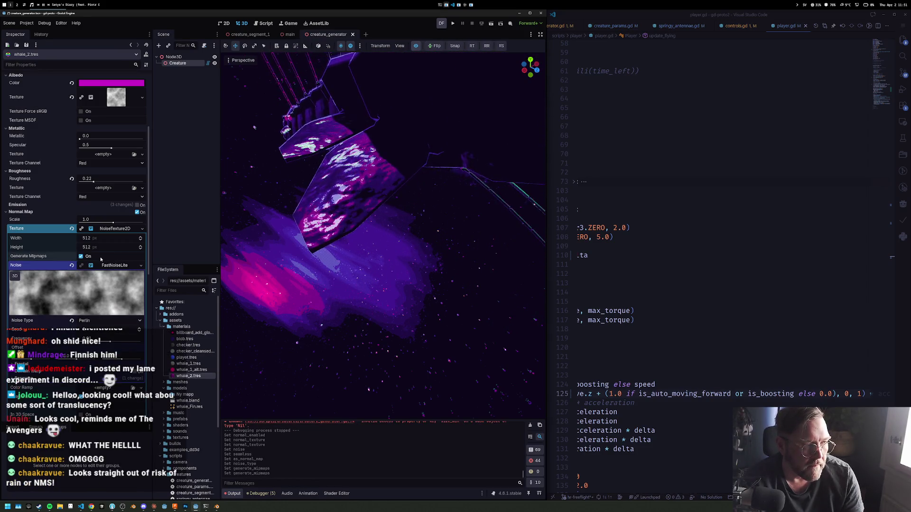
click(115, 267)
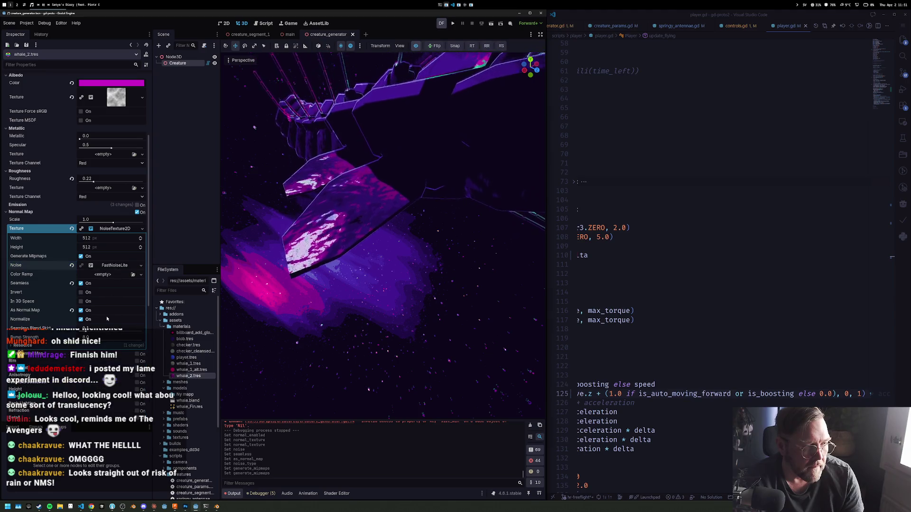
click(107, 267)
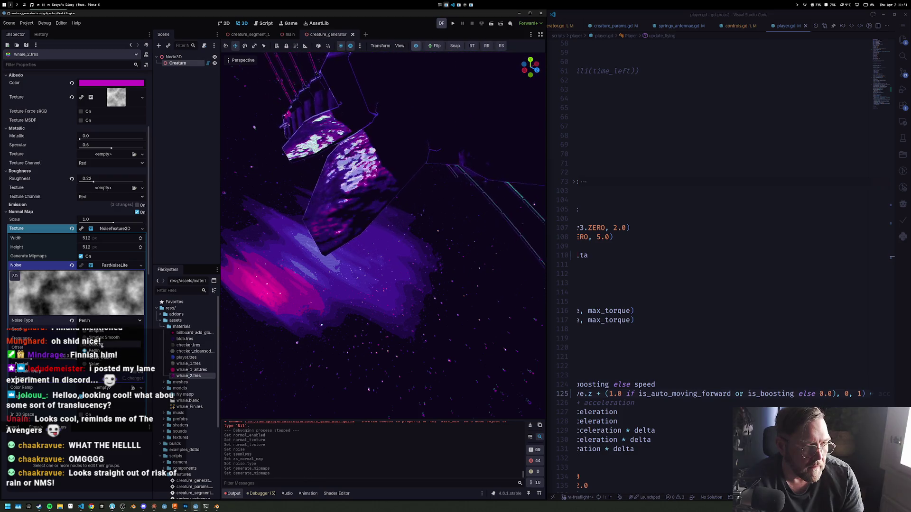
click(95, 344)
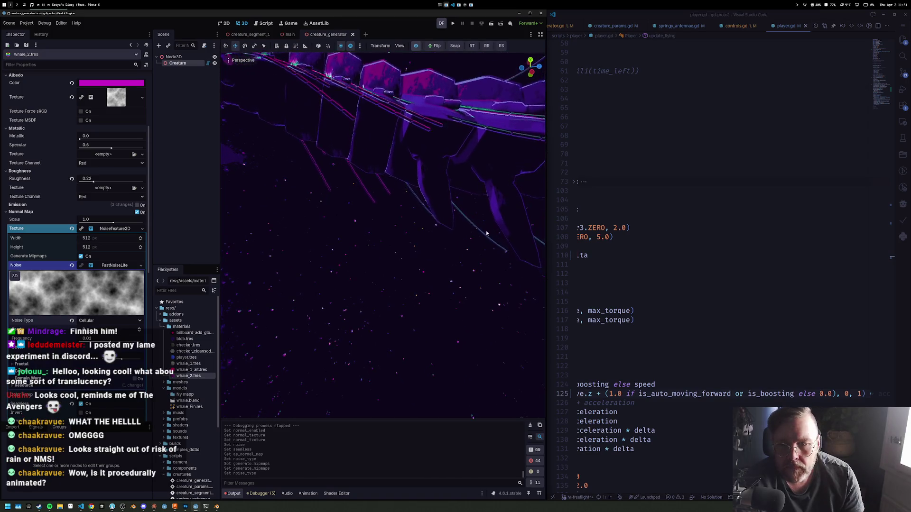
scroll(485, 234, down, 3)
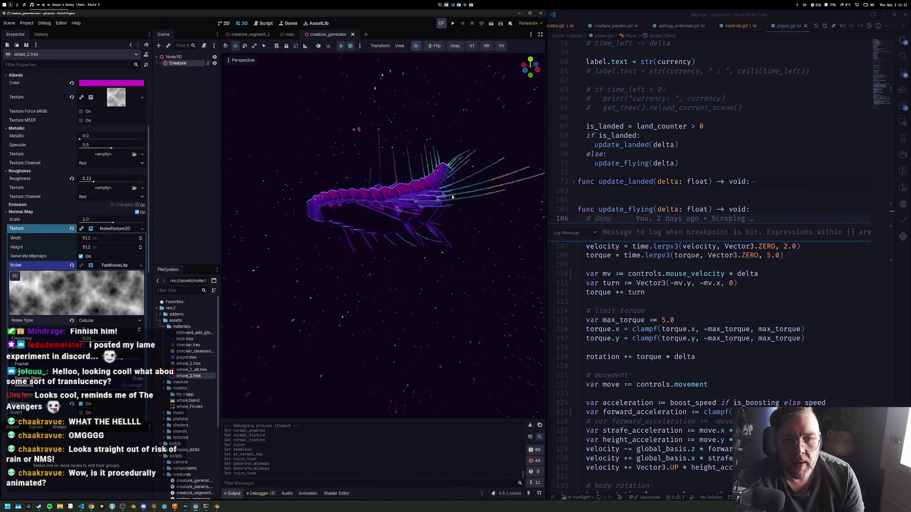
click(651, 193)
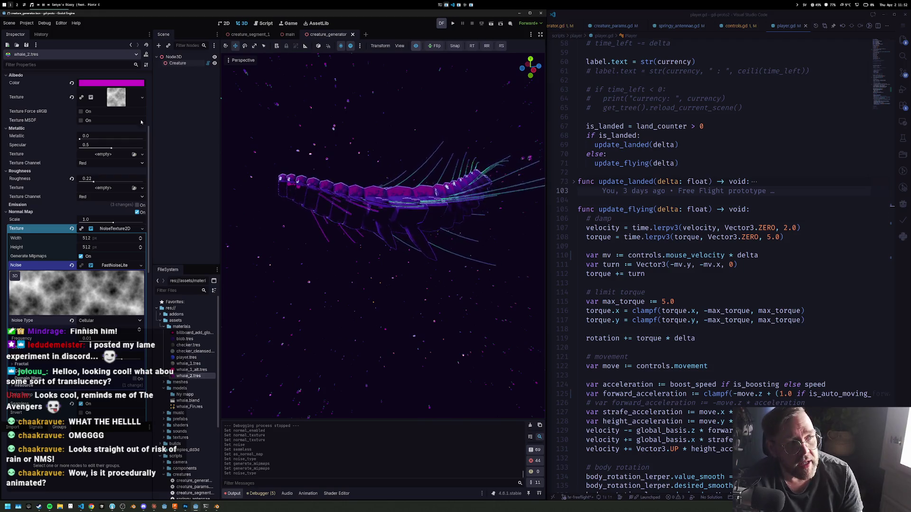
Select the Creature node, step through eight new seeds with Next, and view the creature from the front
click(178, 63)
click(75, 117)
click(76, 117)
click(76, 117)
click(76, 118)
click(76, 118)
click(75, 118)
click(76, 118)
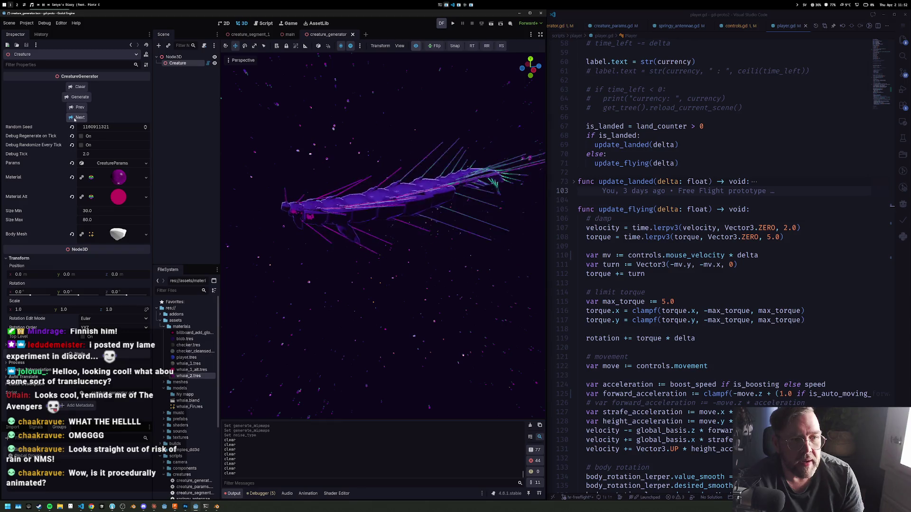
click(76, 118)
click(76, 118)
click(76, 117)
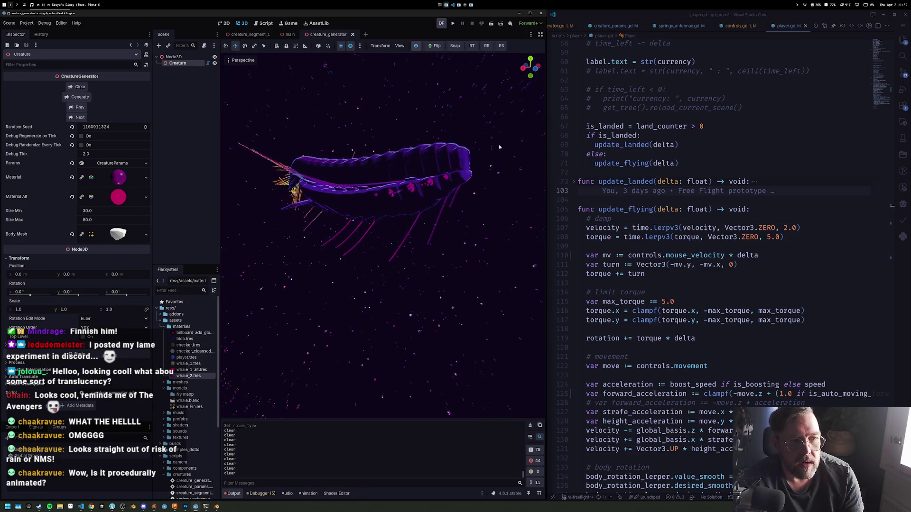
scroll(417, 188, down, 3)
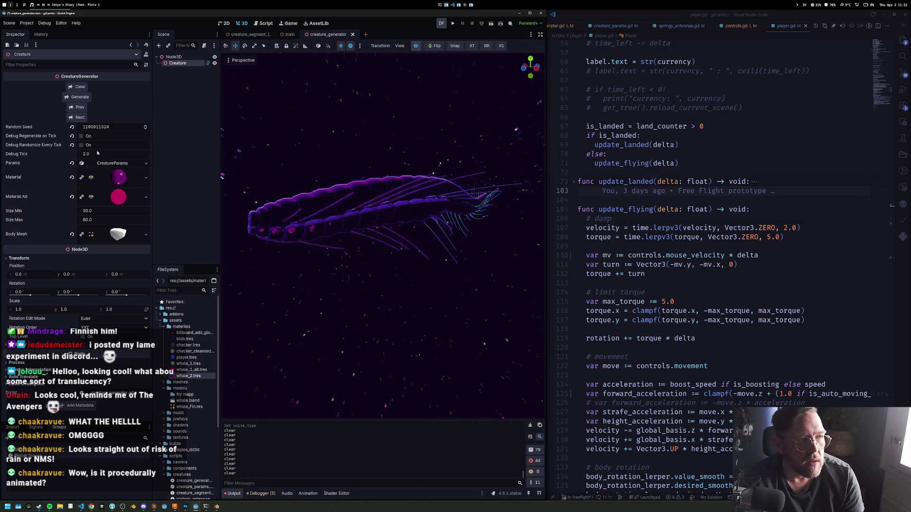
click(81, 119)
click(82, 120)
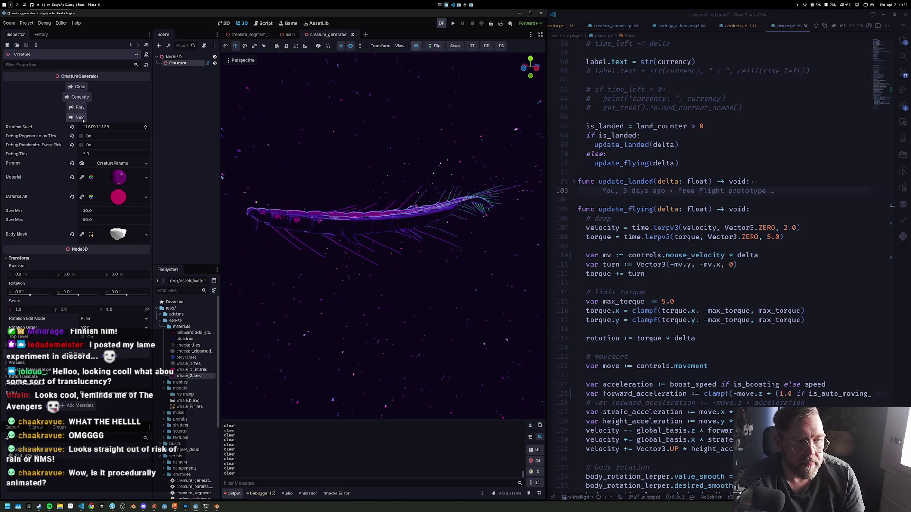
key(KP_1)
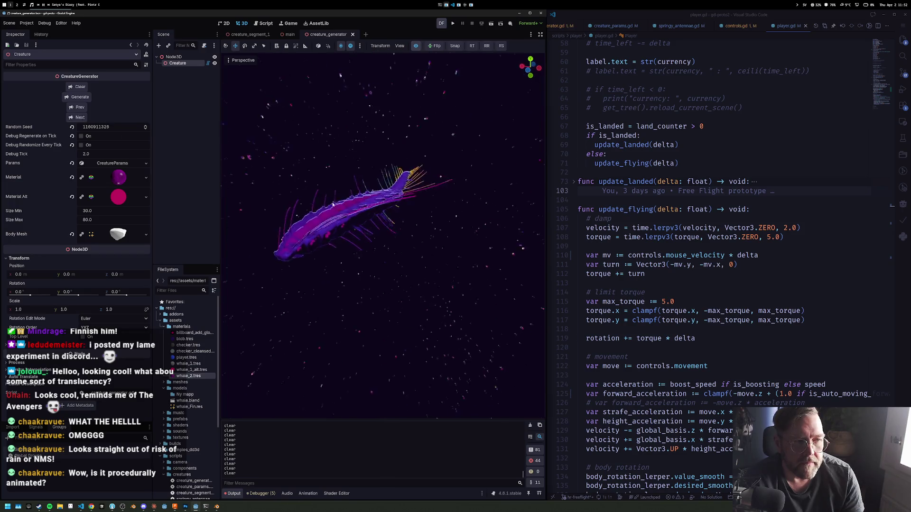
drag(387, 147, 389, 219)
scroll(389, 221, down, 2)
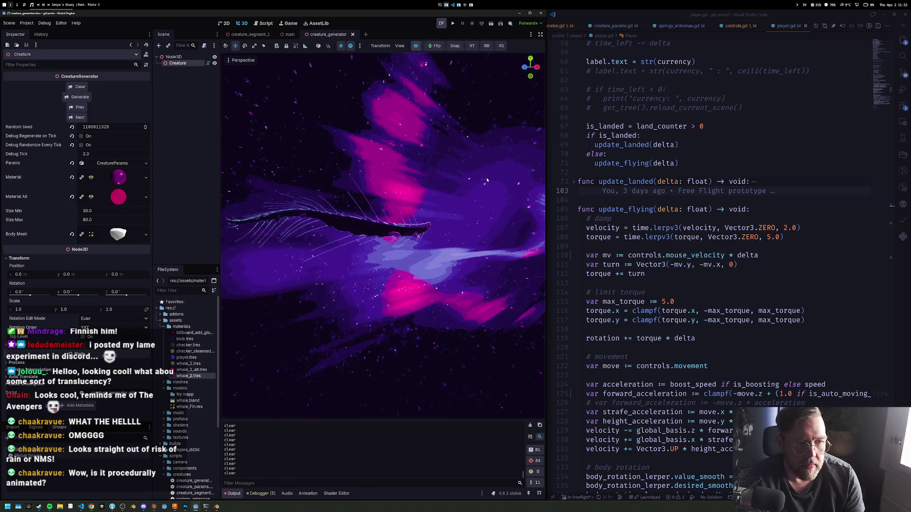
scroll(488, 223, down, 10)
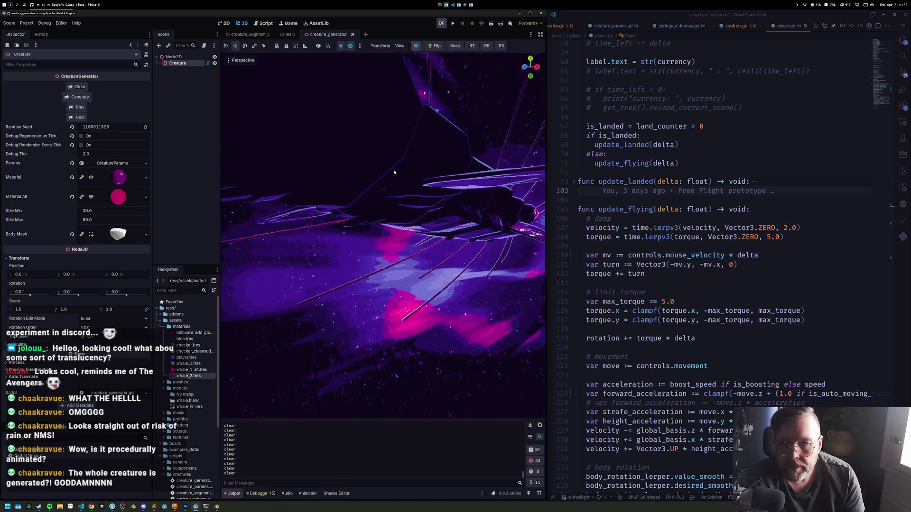
scroll(391, 190, down, 5)
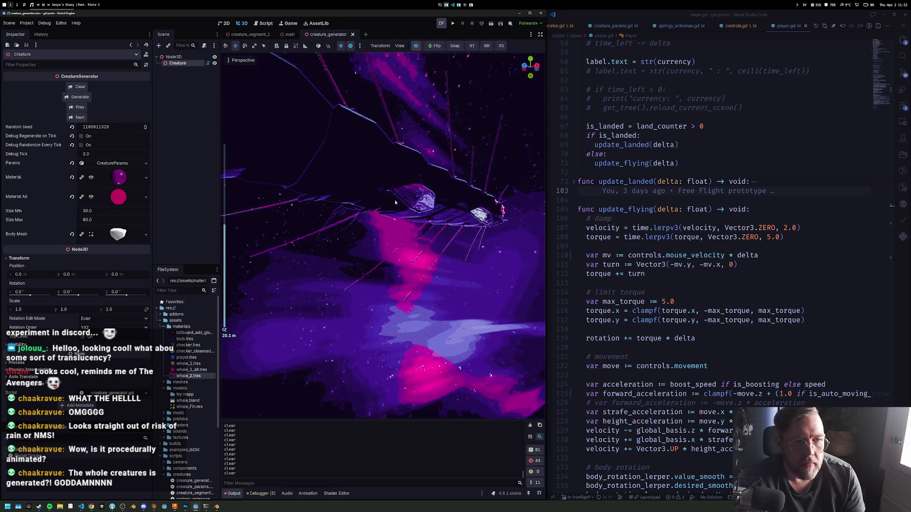
mouse_move(395, 201)
mouse_down()
mouse_move(300, 245)
mouse_move(317, 264)
mouse_move(329, 214)
mouse_up()
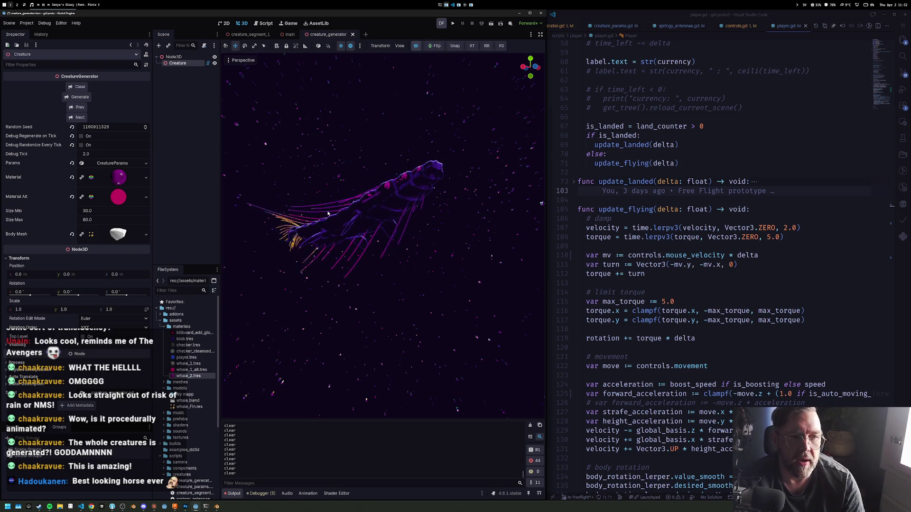
drag(305, 98, 361, 80)
drag(380, 163, 343, 191)
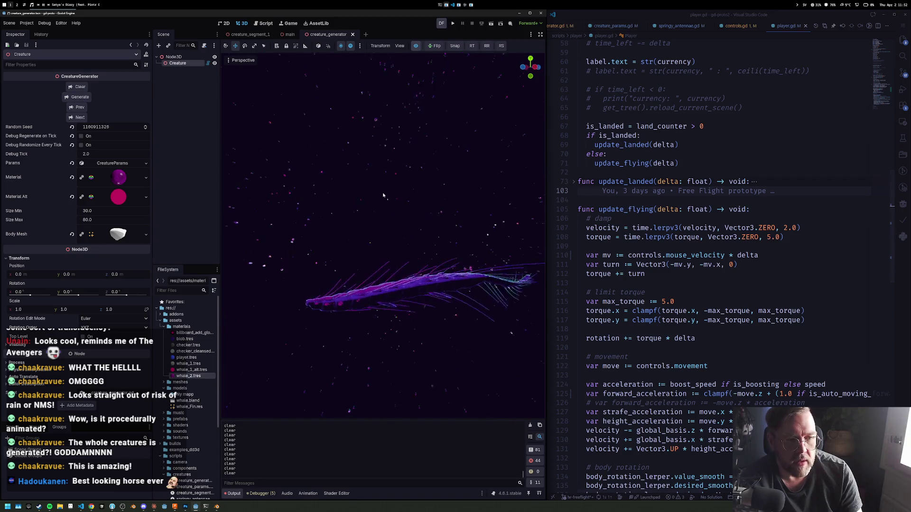
scroll(419, 199, down, 4)
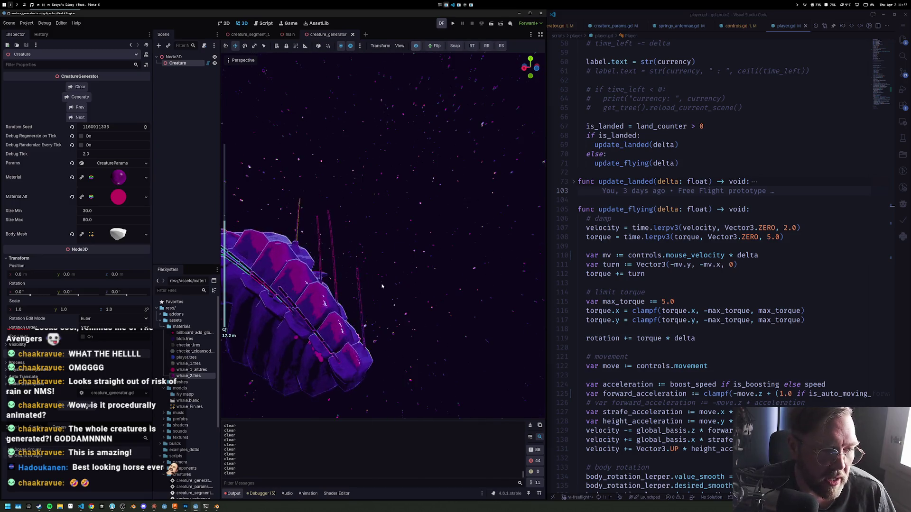
scroll(374, 282, down, 3)
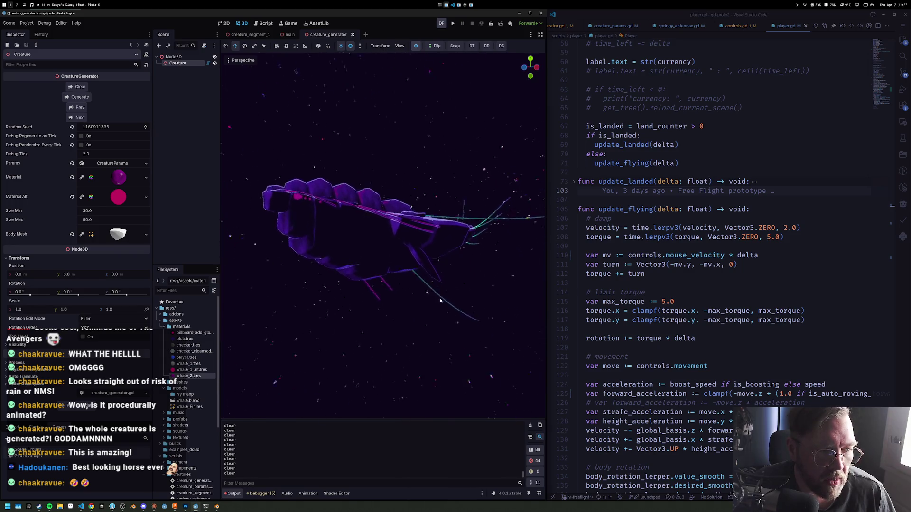
scroll(425, 303, up, 5)
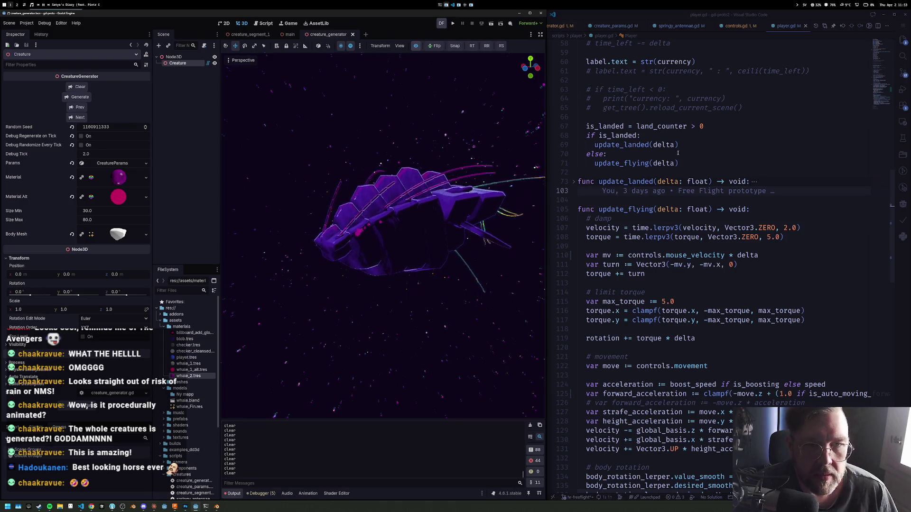
Open creature_segment.gd through Ctrl+P quick open and jump to its update() function
click(739, 107)
key(ctrl+bracketright)
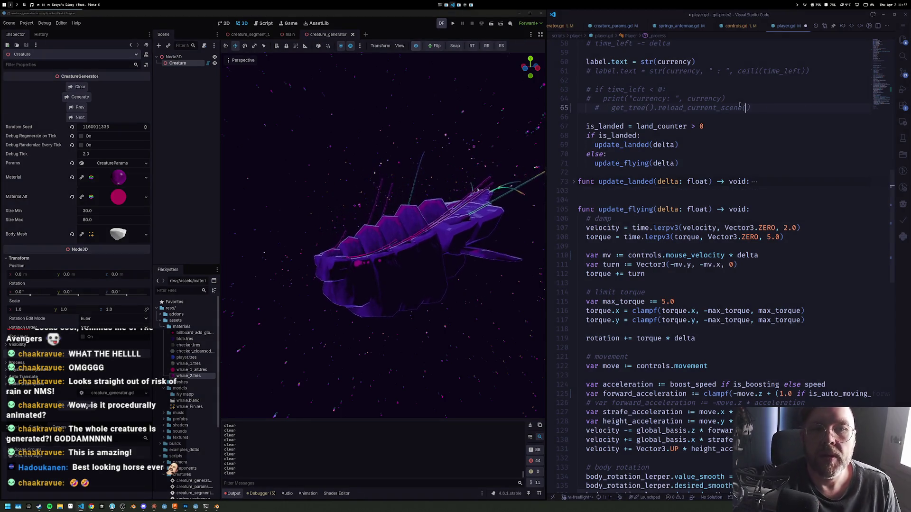
key(ctrl+p)
key(Down)
key(Down)
key(Down)
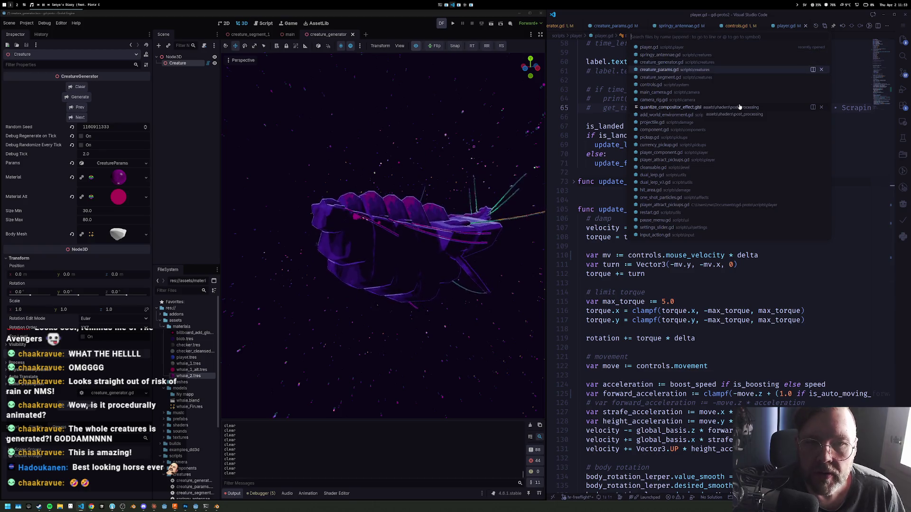
key(Down)
key(Down)
key(Up)
key(Up)
key(Up)
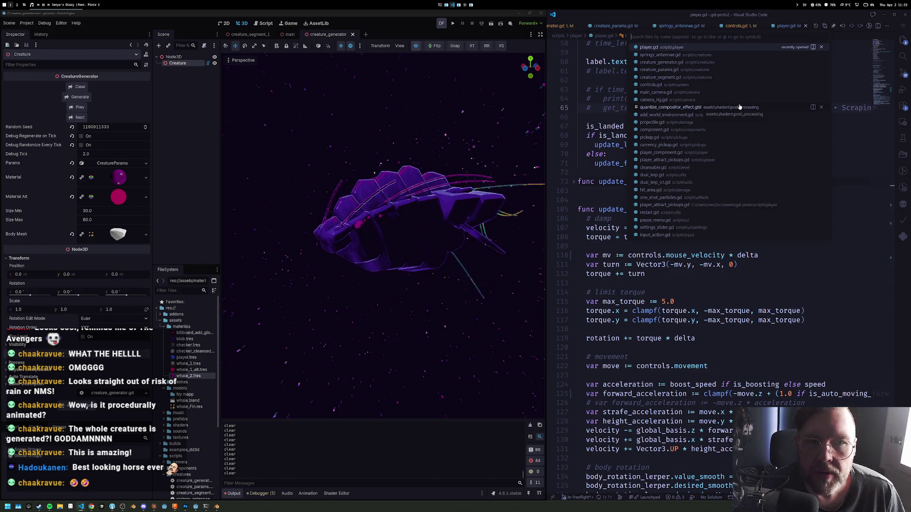
key(Down)
key(Down)
key(Return)
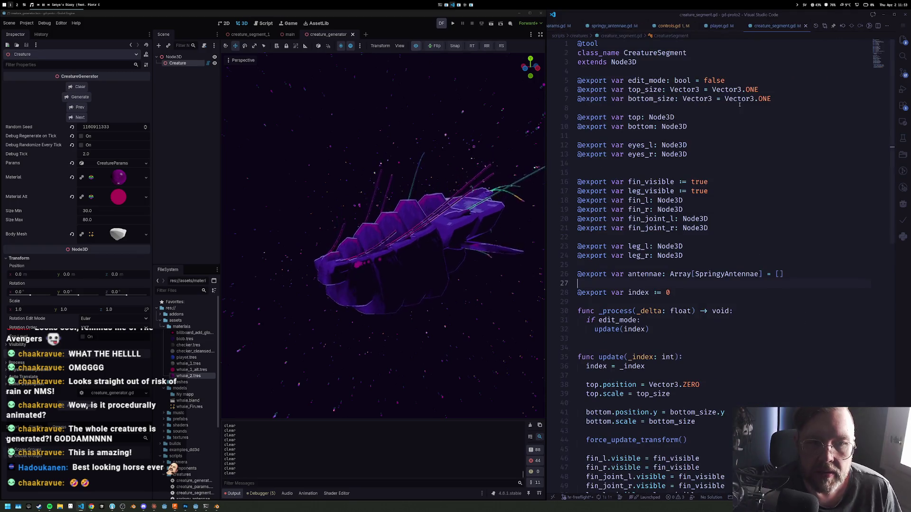
key(ctrl+d)
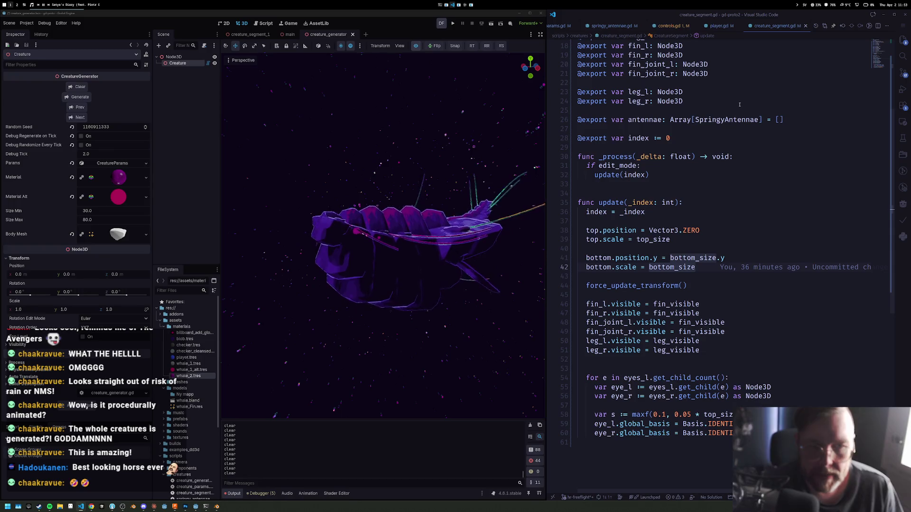
Add a line 'bottom.scale.z = 0.5' and enable Debug Regenerate on Tick in Godot
key(Return)
text(bottom)
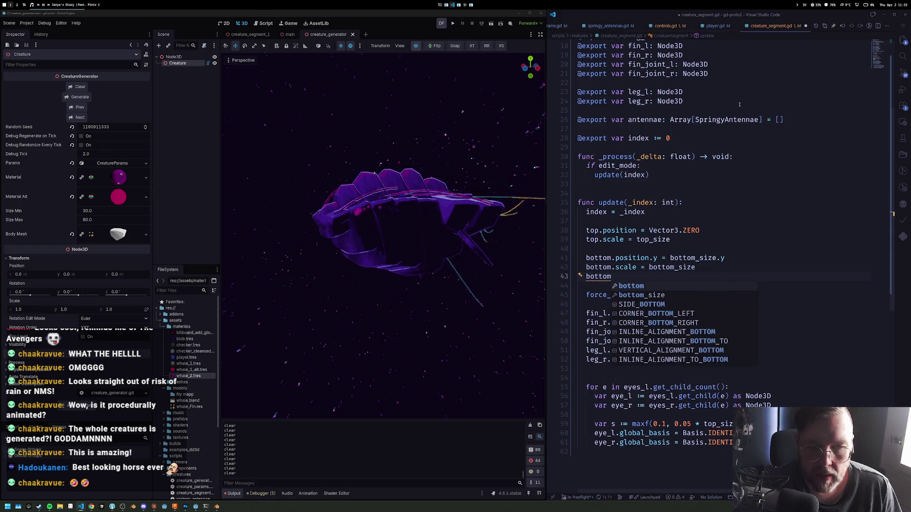
text(.scale.z)
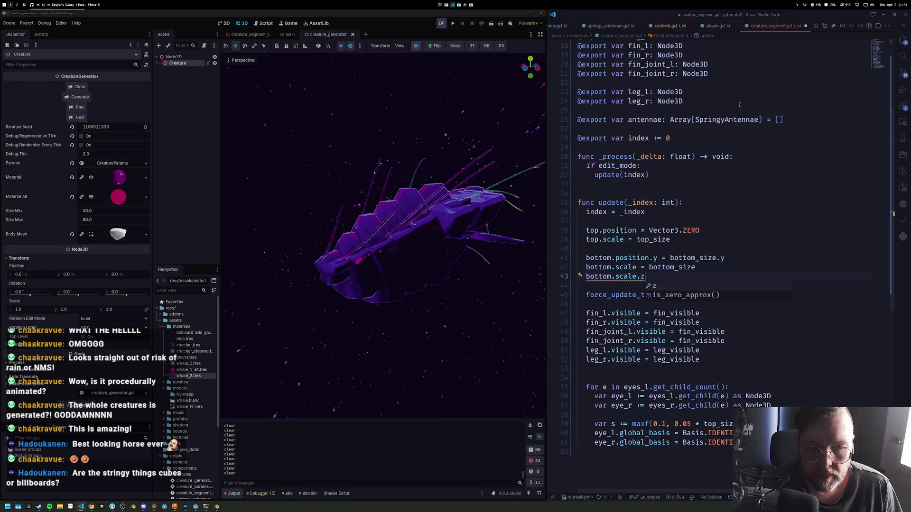
text( = 0.5)
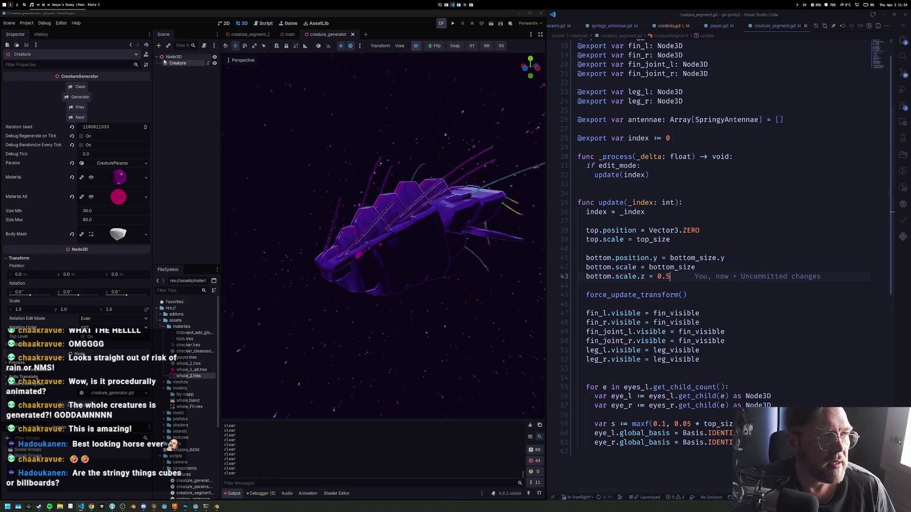
click(87, 137)
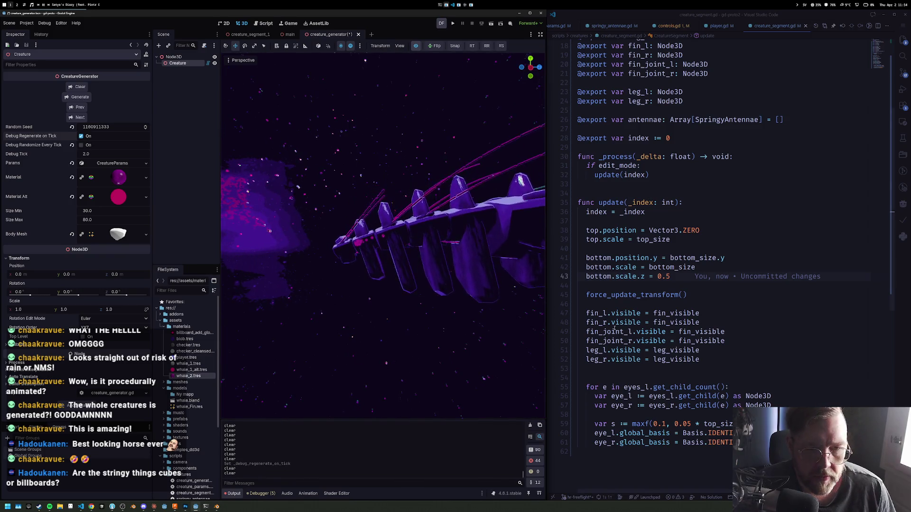
Change the line to 'bottom.scale.z = top.scale.z - 0.1', save, and inspect the segments
click(679, 279)
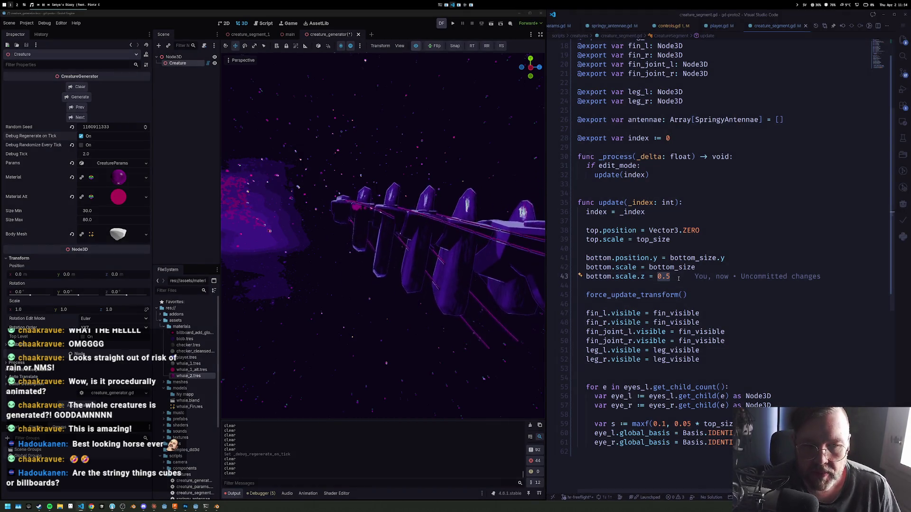
text(top)
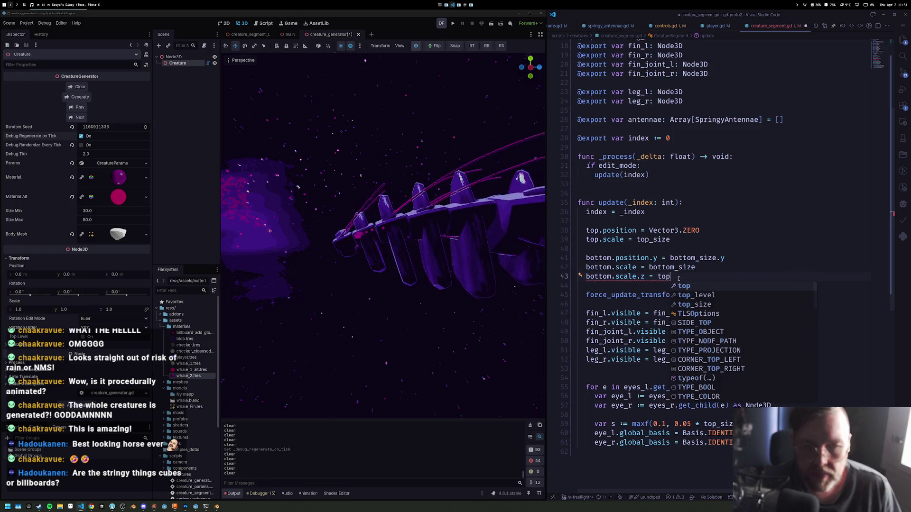
text(.s)
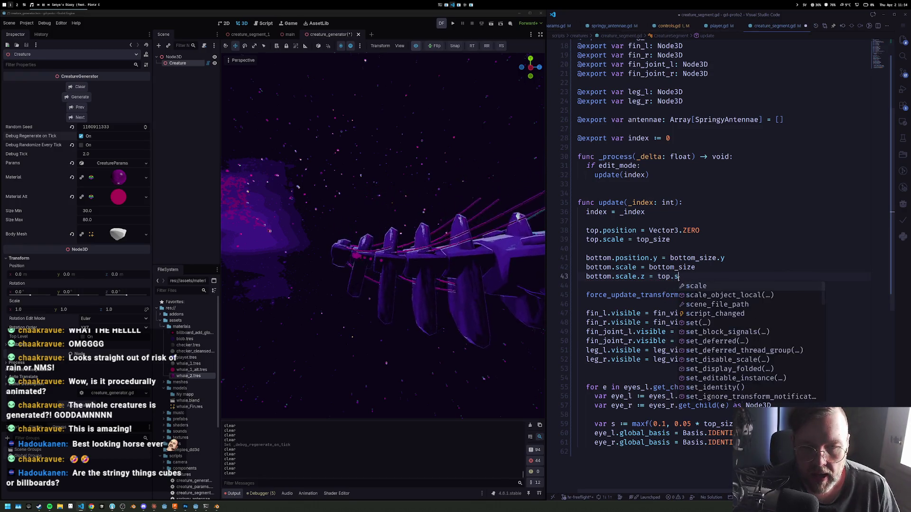
text(cale.z - 0.)
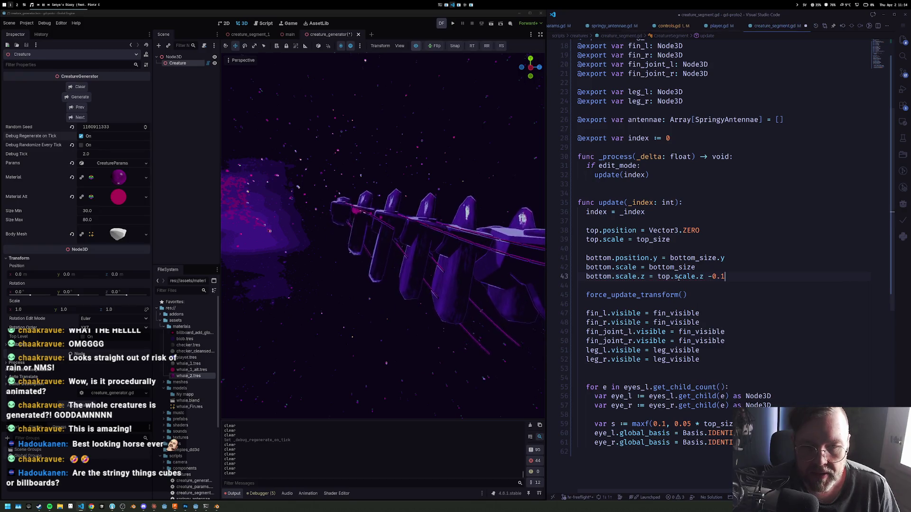
text(1)
key(ctrl+s)
drag(380, 297, 514, 285)
drag(464, 321, 417, 266)
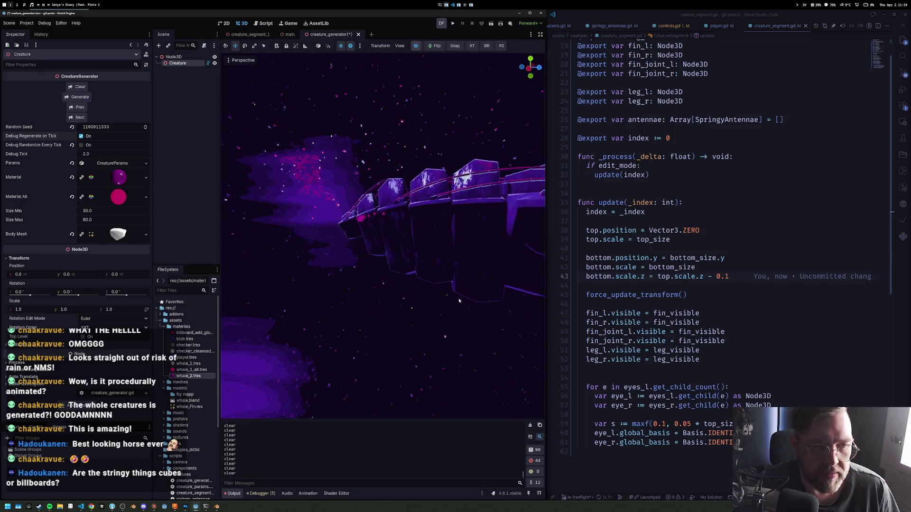
scroll(470, 285, down, 5)
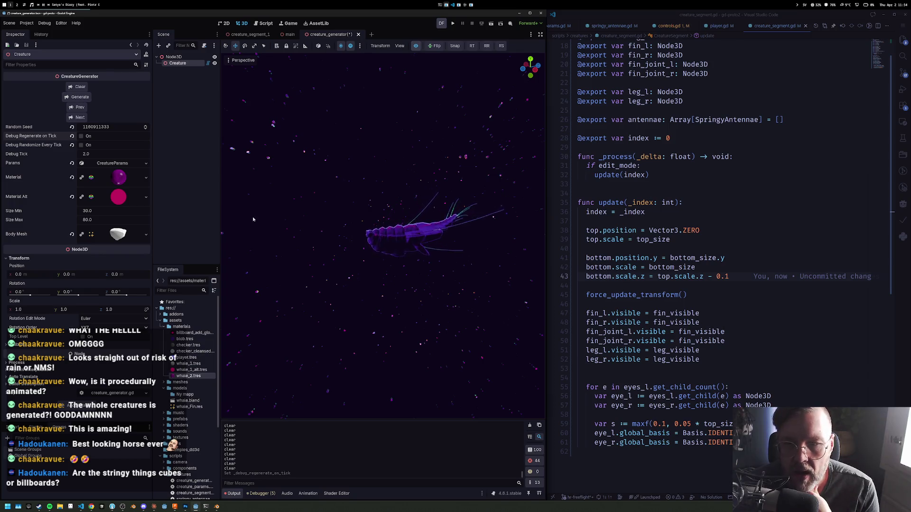
scroll(418, 248, up, 8)
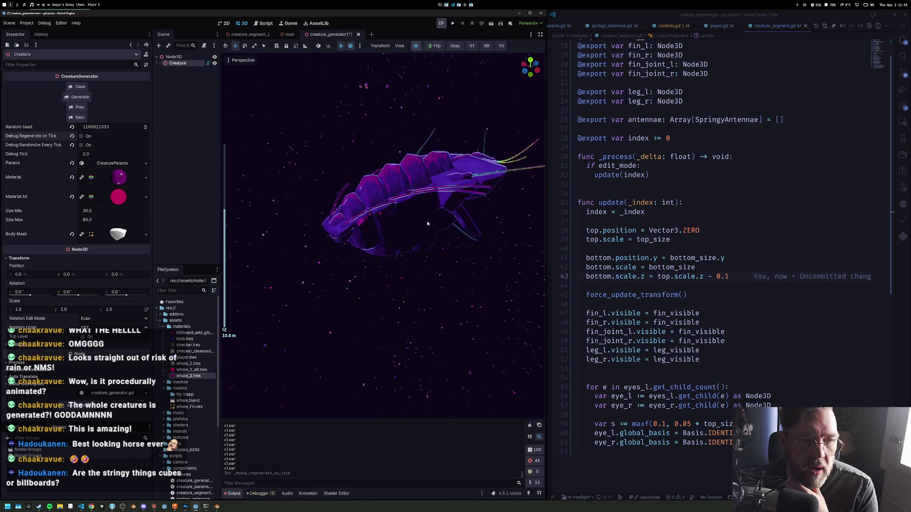
drag(380, 223, 486, 102)
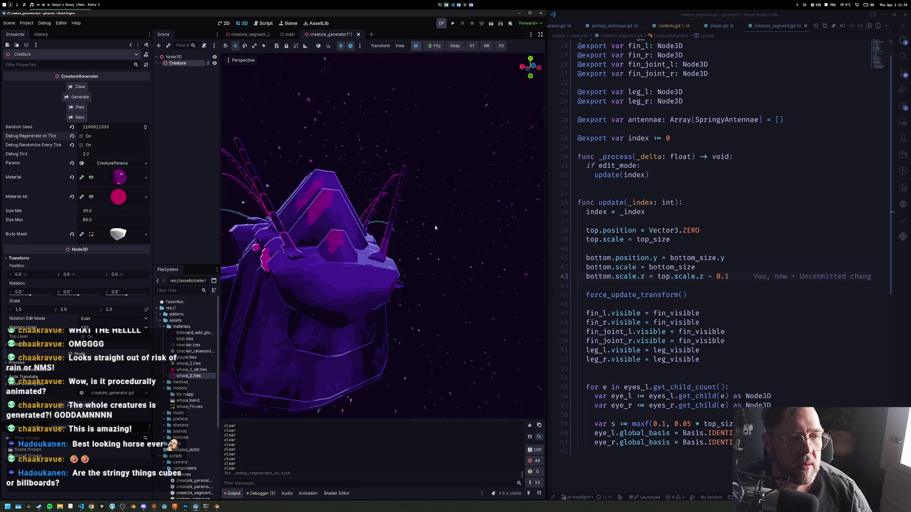
scroll(331, 266, down, 5)
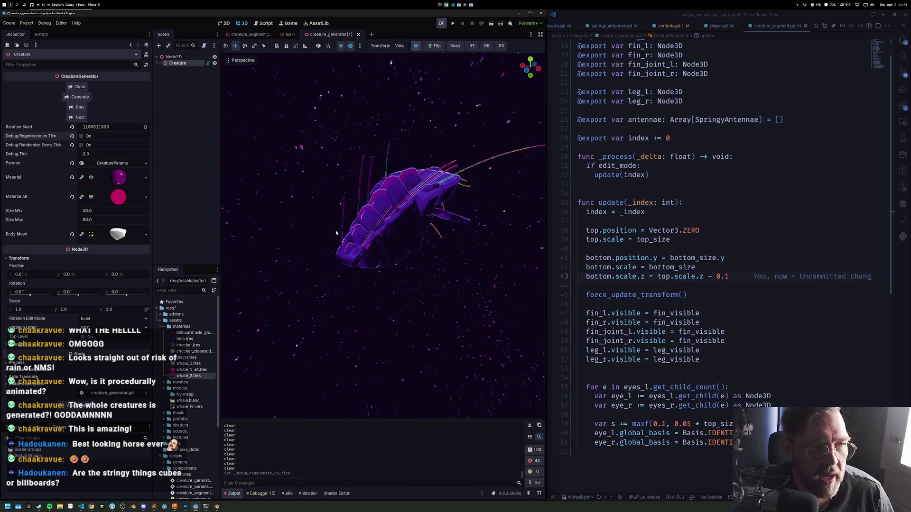
click(315, 23)
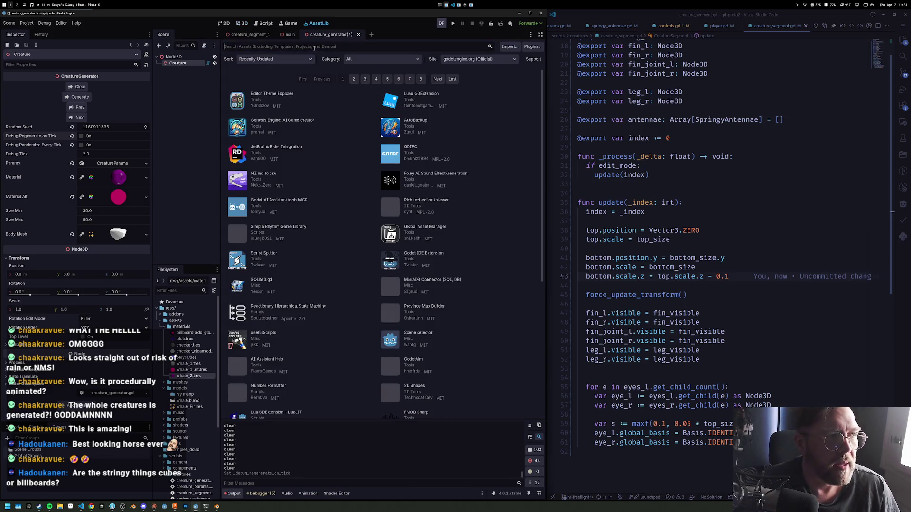
Search AssetLib for 'line' and open the Polyliner add-on's repository page from its details
text(trail)
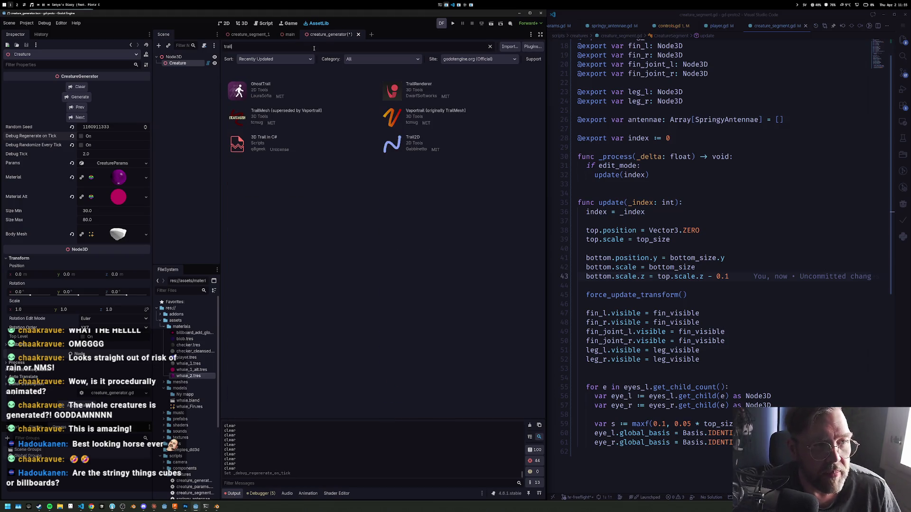
text(line3cd)
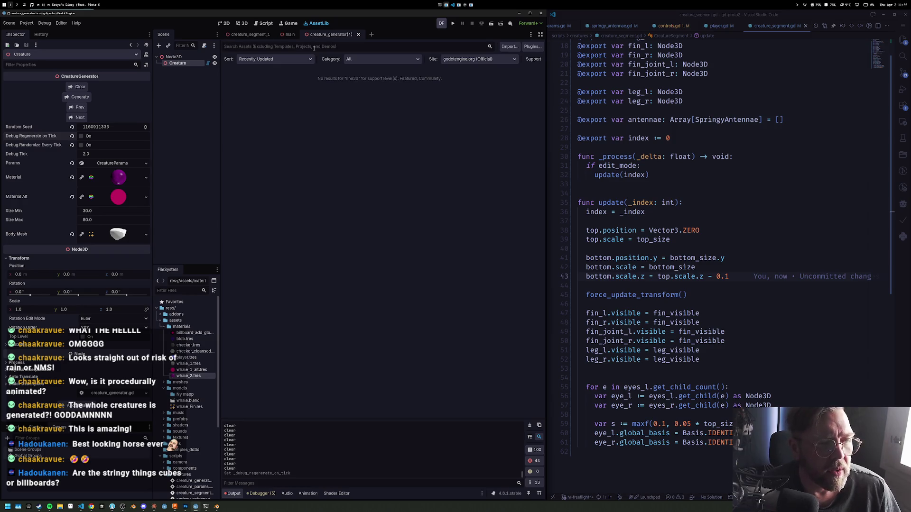
text(line)
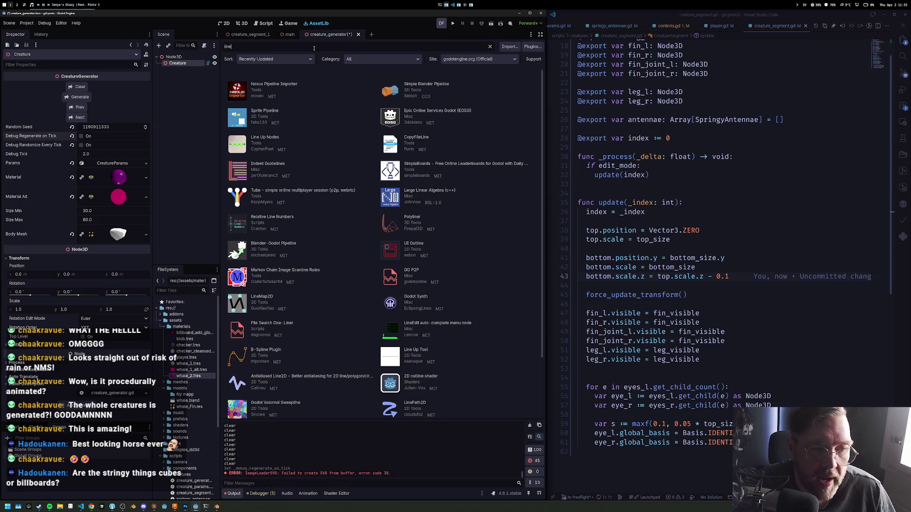
click(416, 218)
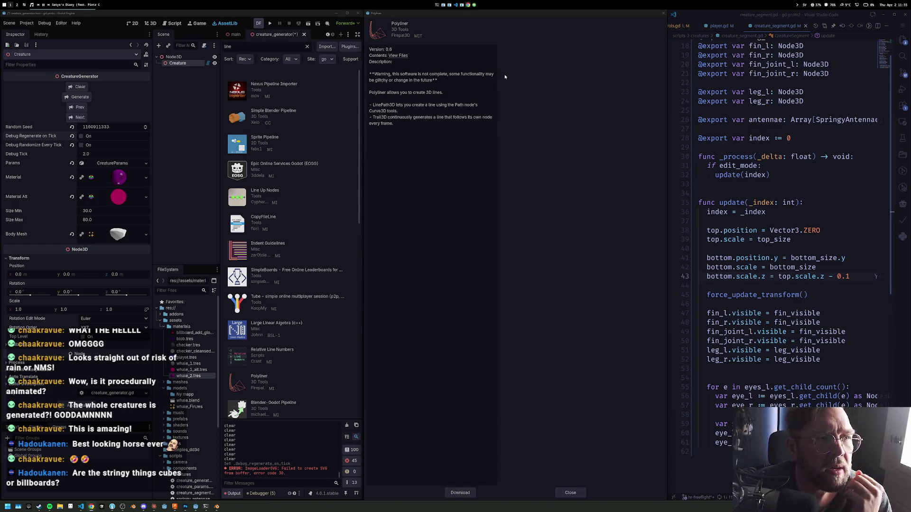
click(397, 56)
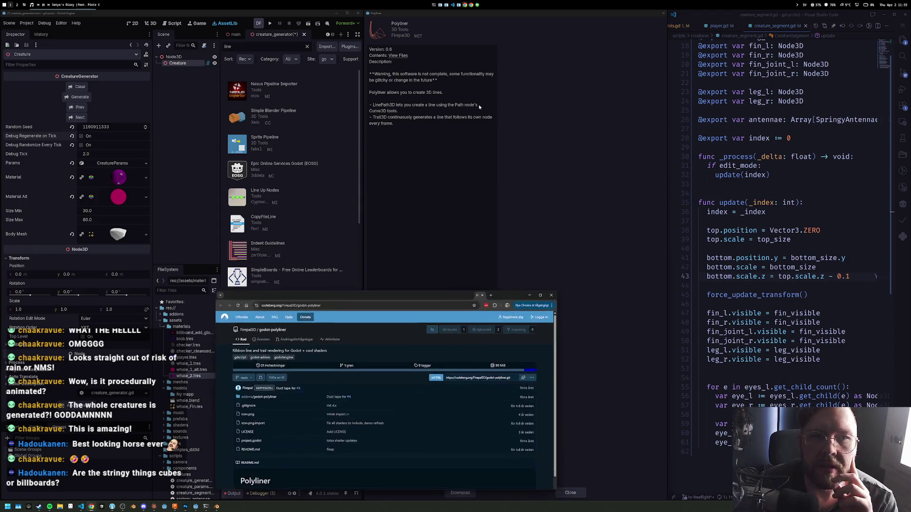
Scroll through the godot-polyliner repository page, then close its browser tab
scroll(518, 75, down, 5)
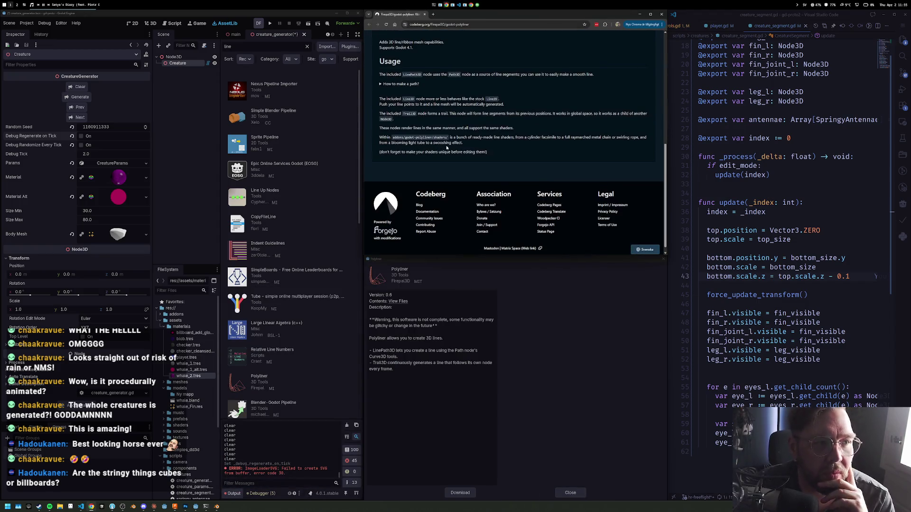
scroll(448, 154, up, 4)
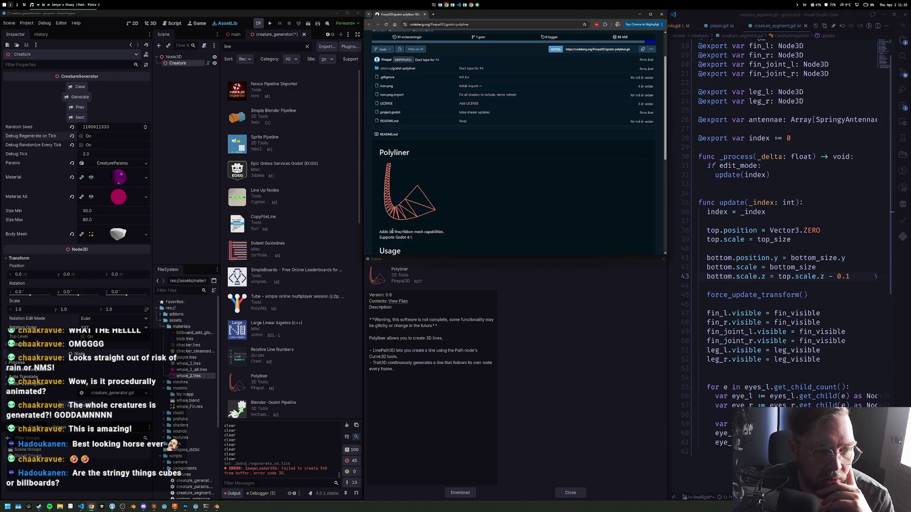
scroll(437, 233, down, 2)
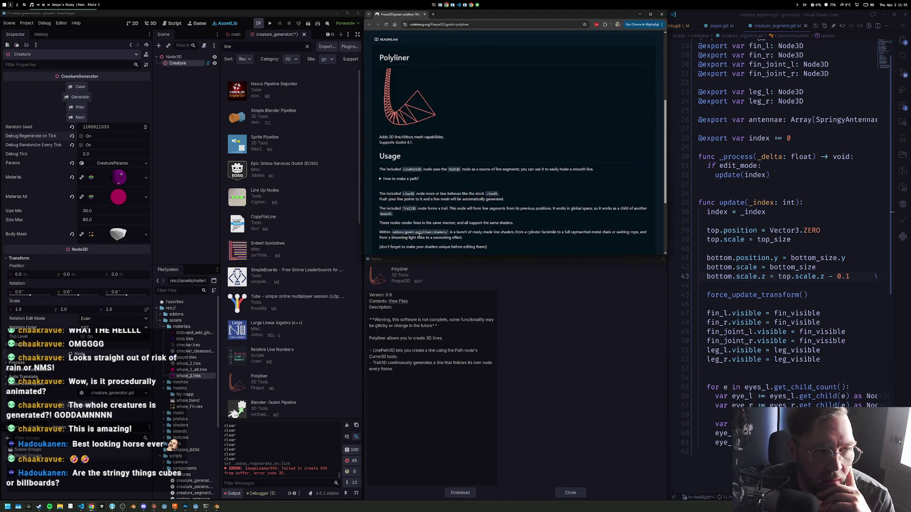
scroll(423, 200, up, 2)
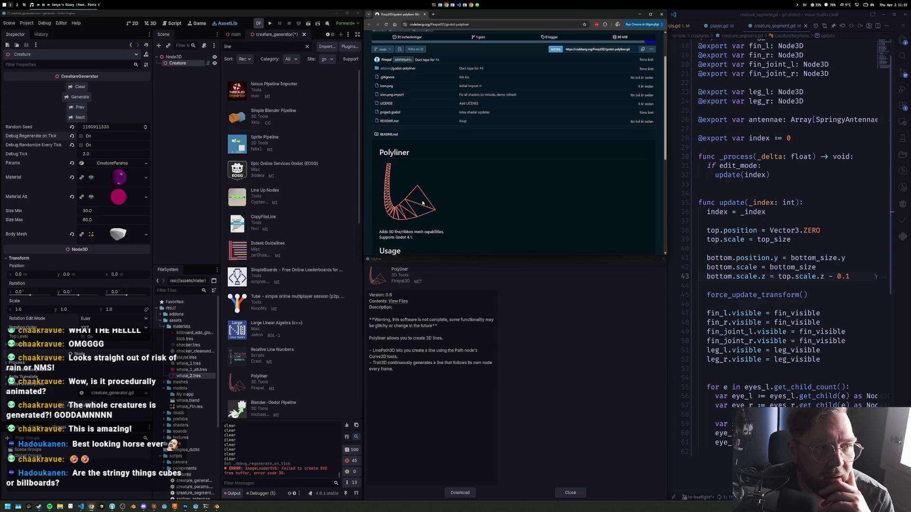
scroll(422, 204, down, 2)
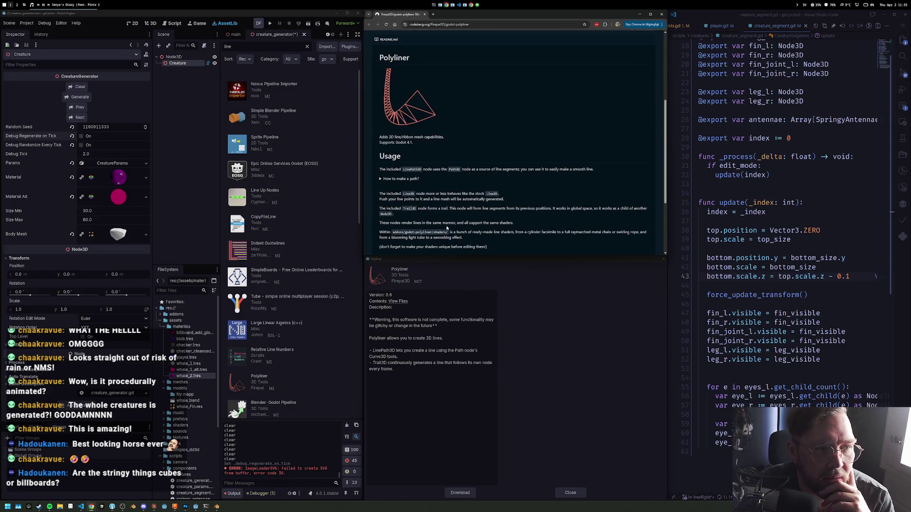
scroll(446, 226, down, 1)
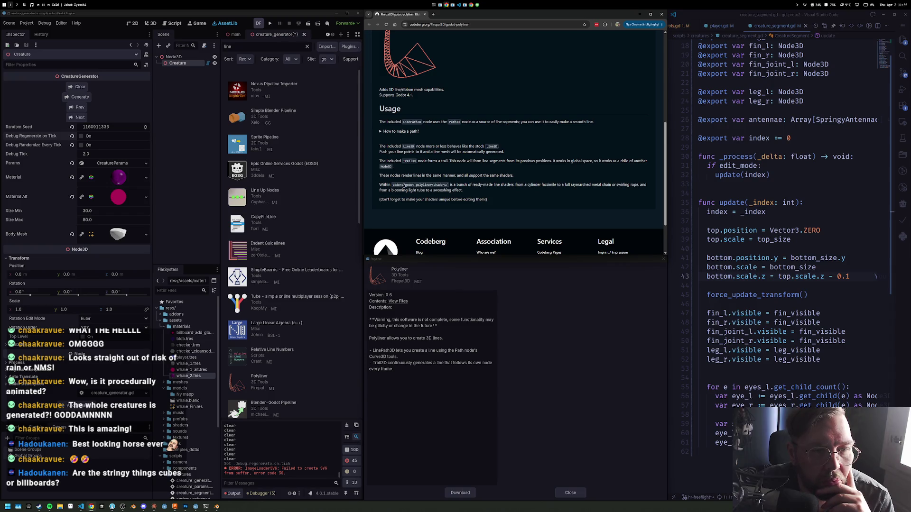
scroll(413, 175, up, 5)
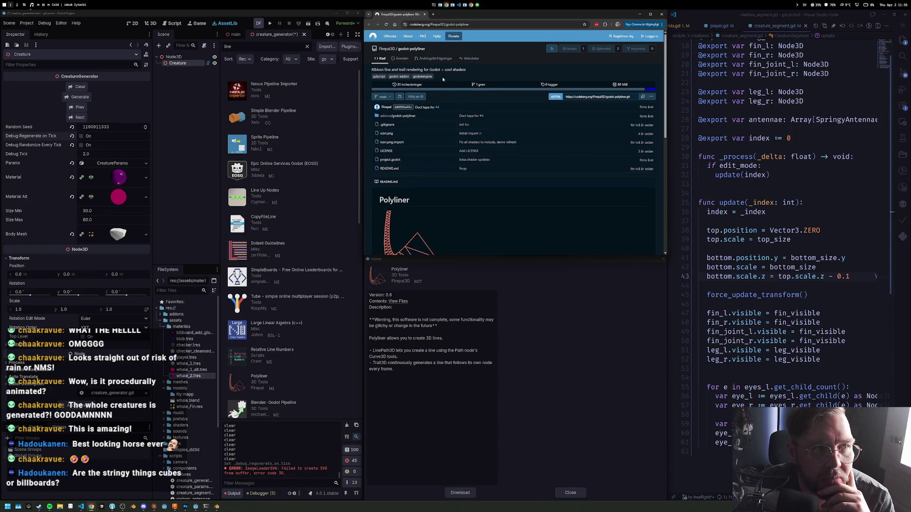
middle_click(407, 14)
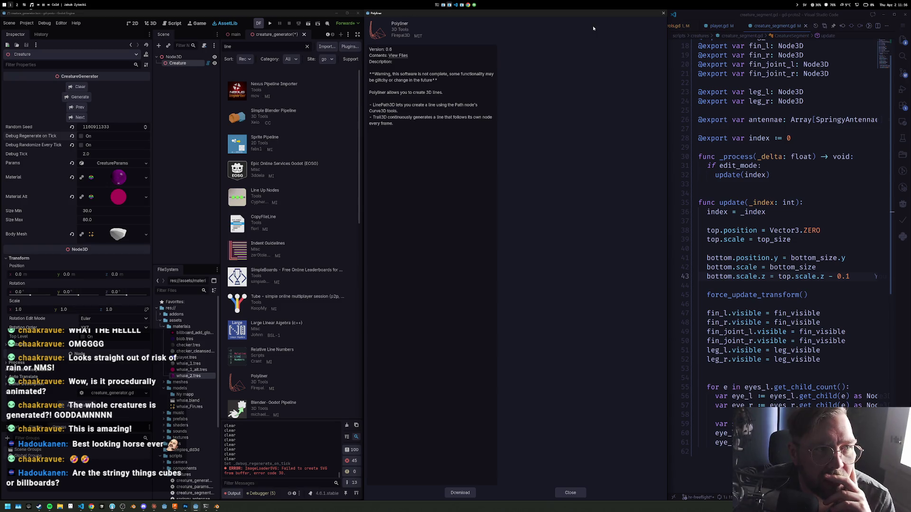
Close the Polyliner asset details, peek at creature_segment_1, and return to creature_generator
click(663, 14)
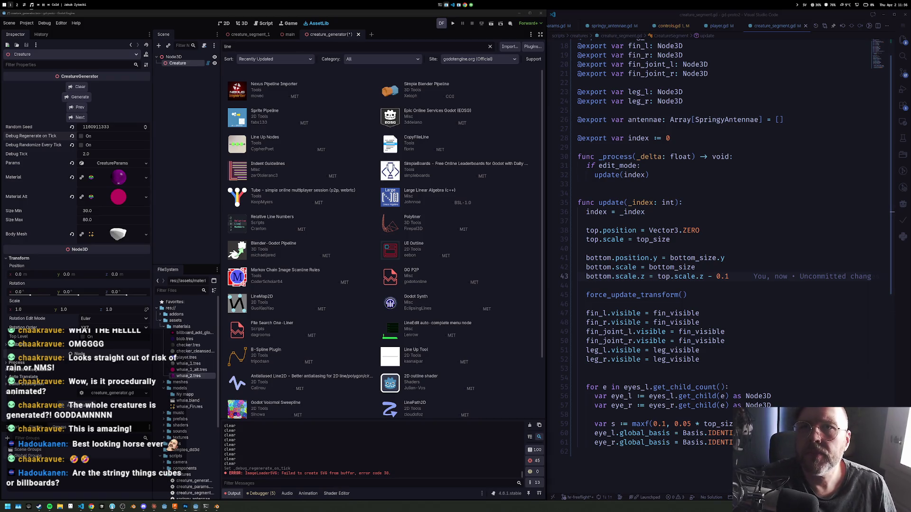
mouse_move(651, 341)
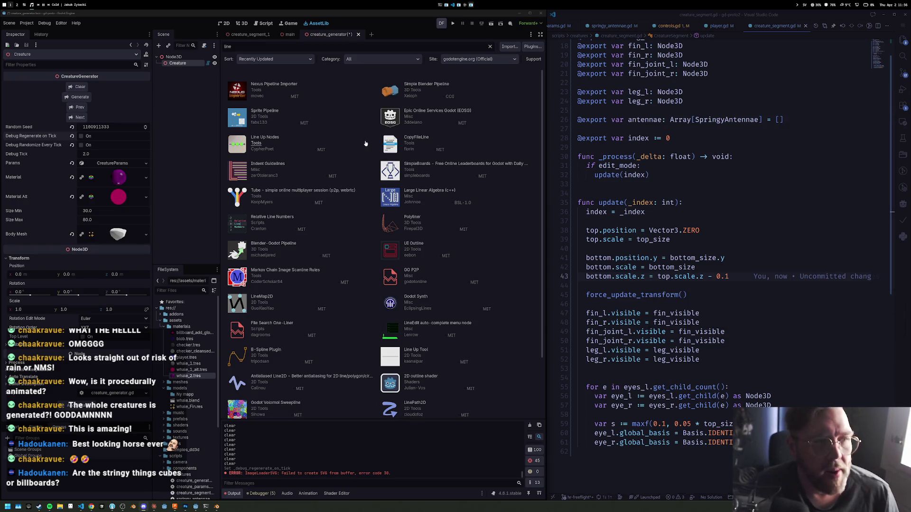
click(263, 36)
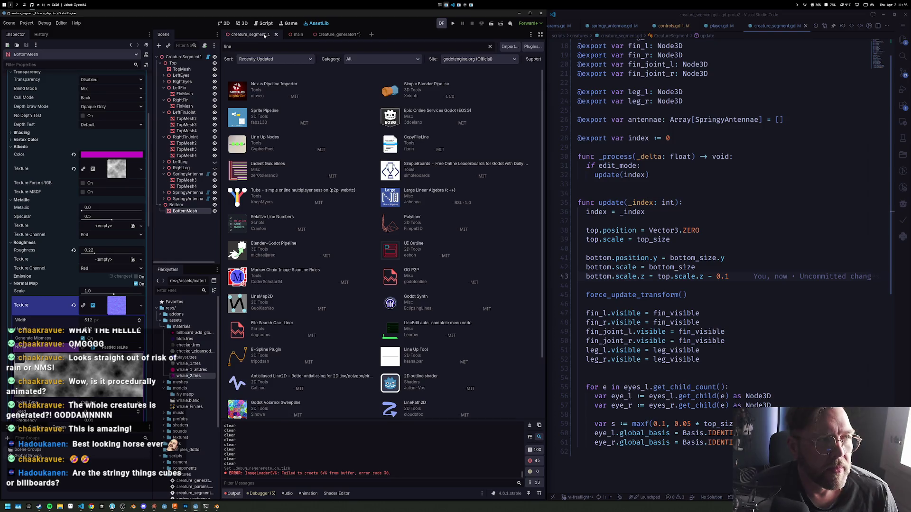
click(338, 35)
click(264, 35)
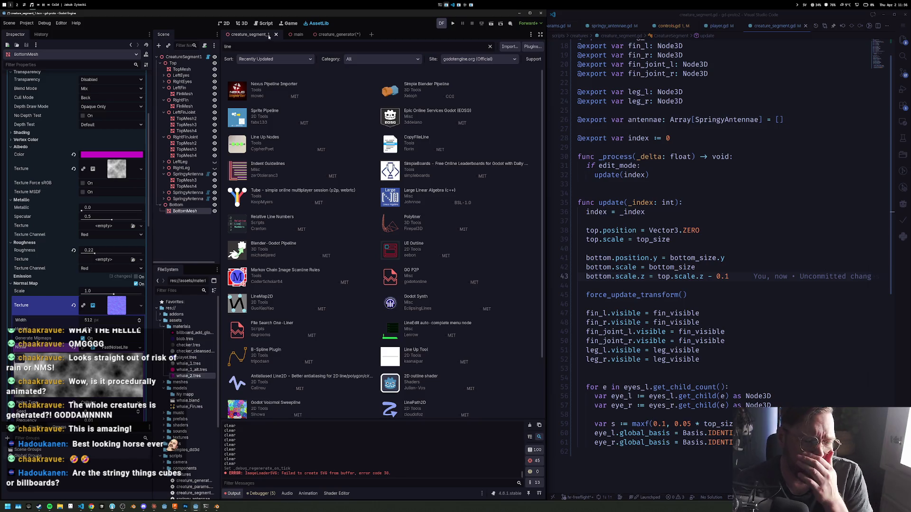
click(321, 35)
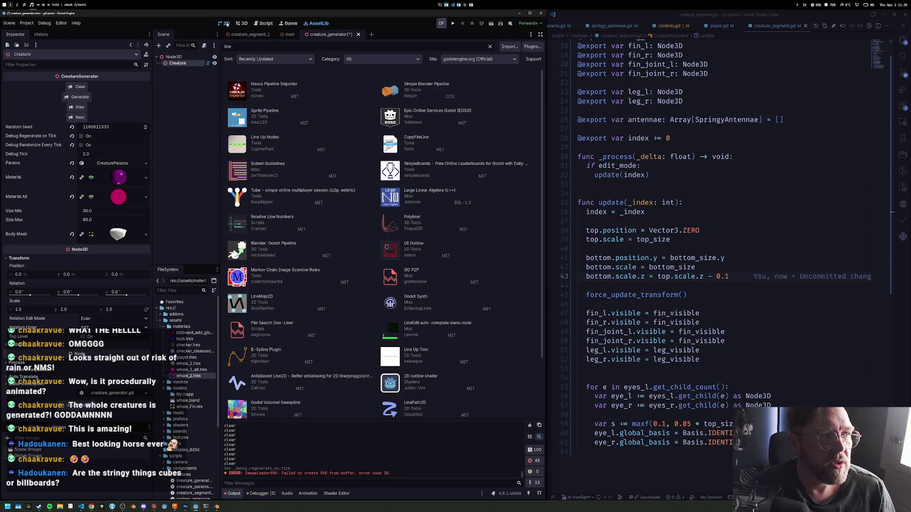
Switch to the 3D workspace and orbit in close to view the creature side-on
click(226, 23)
click(241, 23)
mouse_move(425, 219)
mouse_down()
mouse_move(393, 211)
mouse_move(231, 259)
mouse_up()
scroll(231, 259, down, 3)
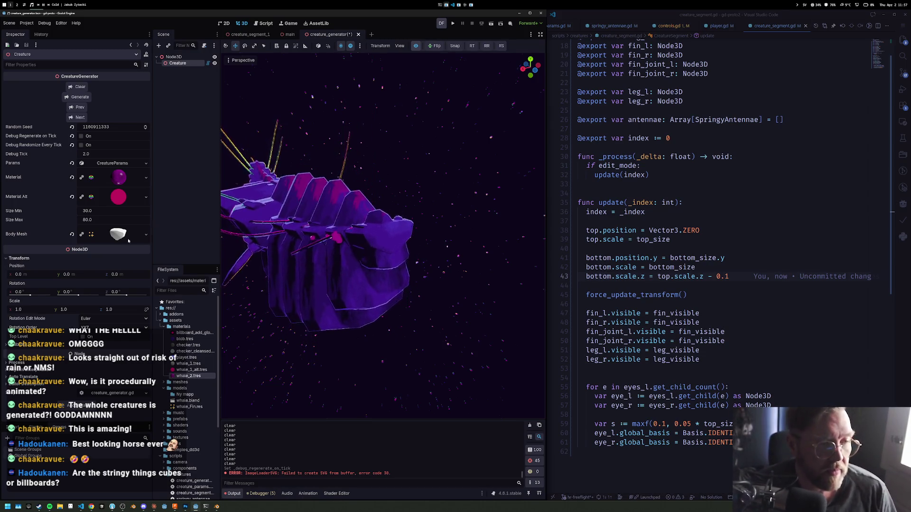
scroll(379, 237, down, 3)
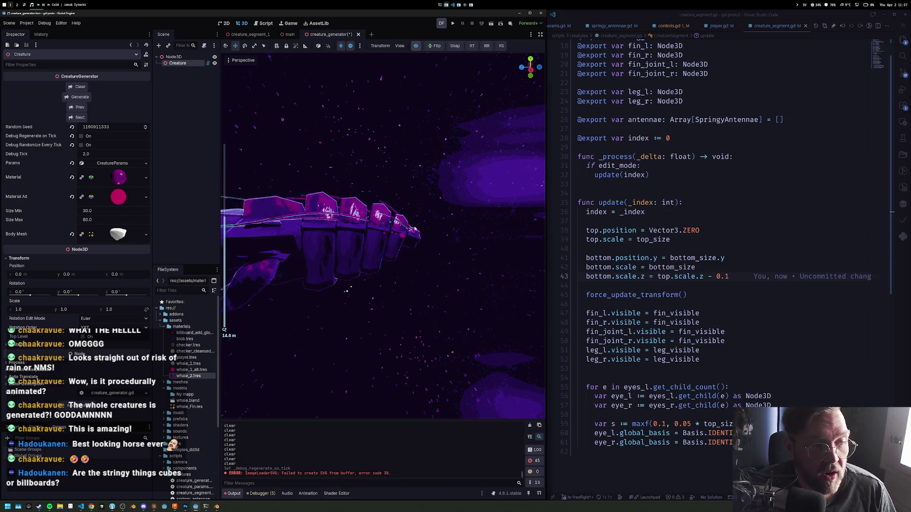
scroll(332, 227, down, 5)
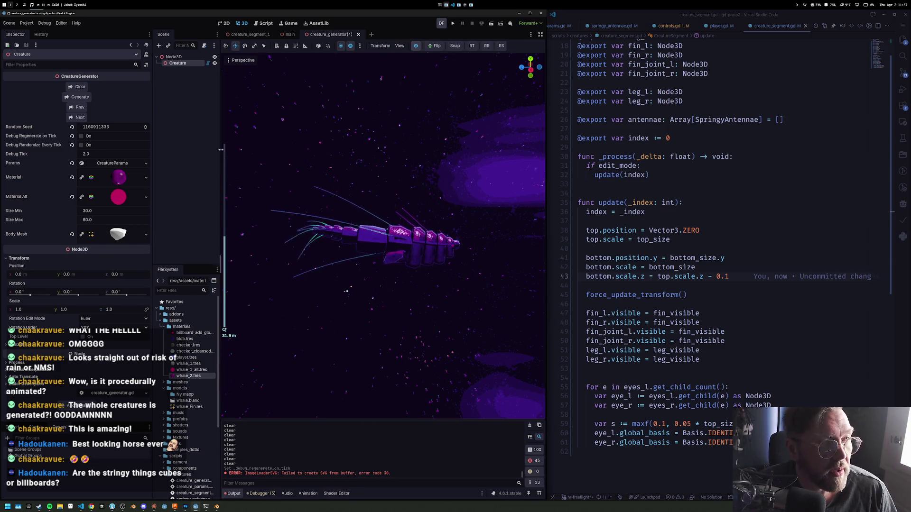
click(178, 65)
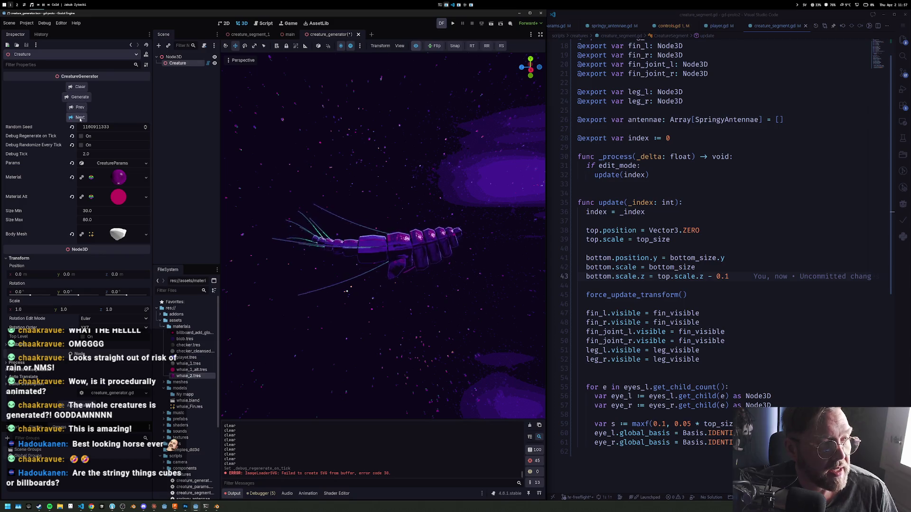
click(80, 118)
click(80, 118)
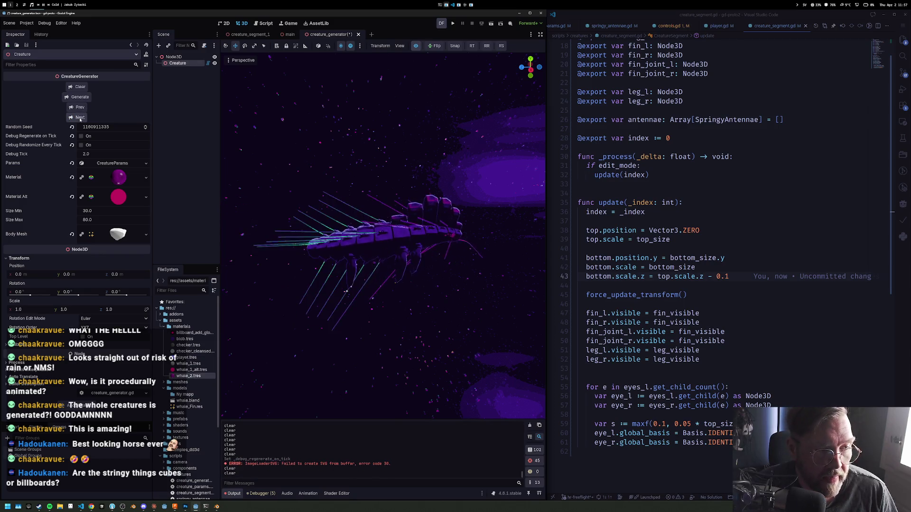
Orbit around the new creature variant to inspect it side-on, then bring VS Code into focus
drag(454, 208, 320, 127)
mouse_move(389, 209)
mouse_down()
mouse_move(501, 257)
mouse_move(409, 247)
mouse_move(274, 253)
mouse_up()
scroll(494, 248, up, 5)
scroll(453, 242, down, 5)
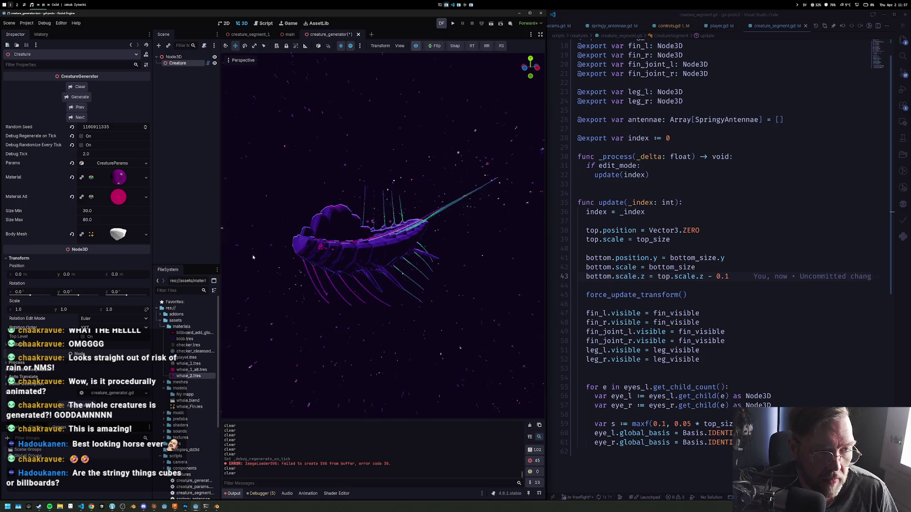
click(649, 276)
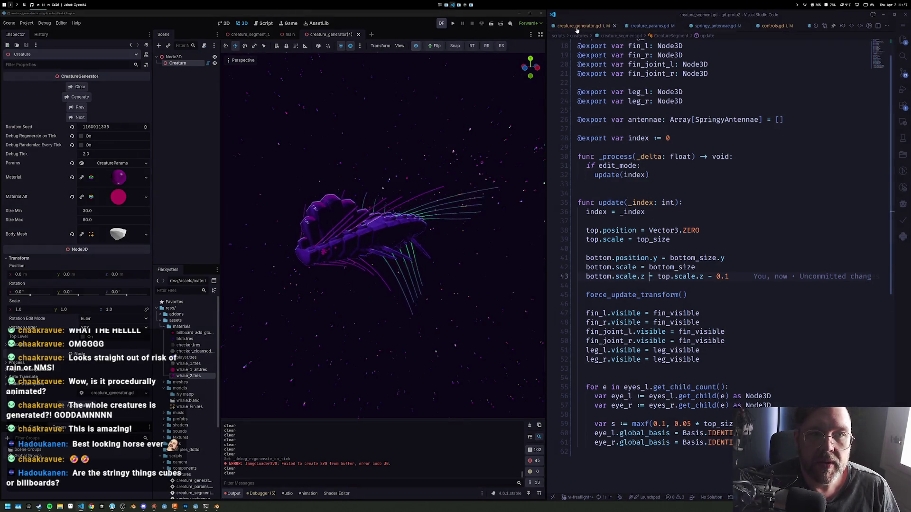
Open creature_generator.gd, then regenerate the creature in Godot and orbit around it
click(560, 26)
scroll(676, 354, down, 4)
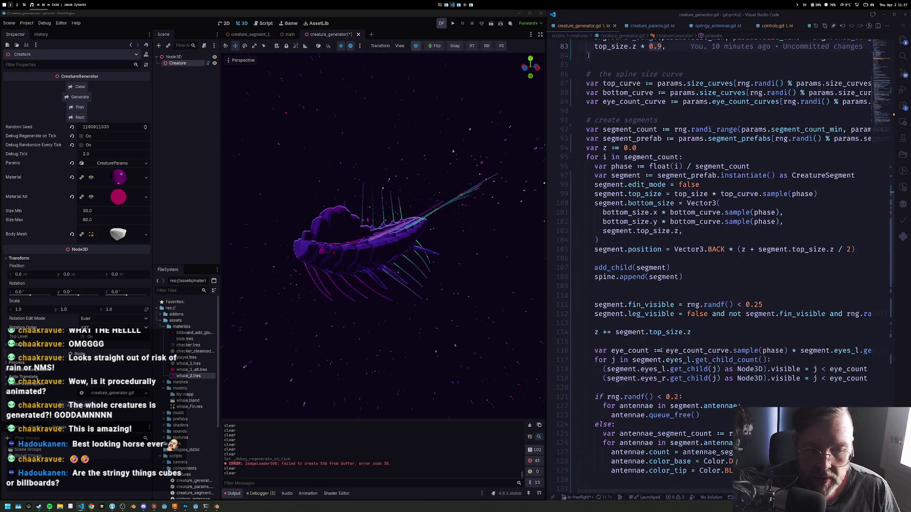
scroll(651, 315, down, 2)
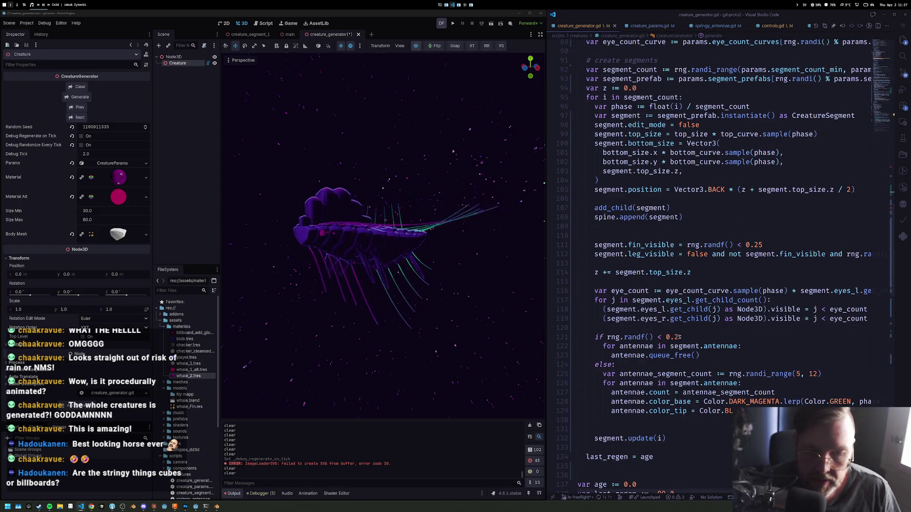
click(82, 96)
mouse_move(239, 211)
mouse_down()
mouse_move(307, 205)
mouse_move(289, 204)
mouse_up()
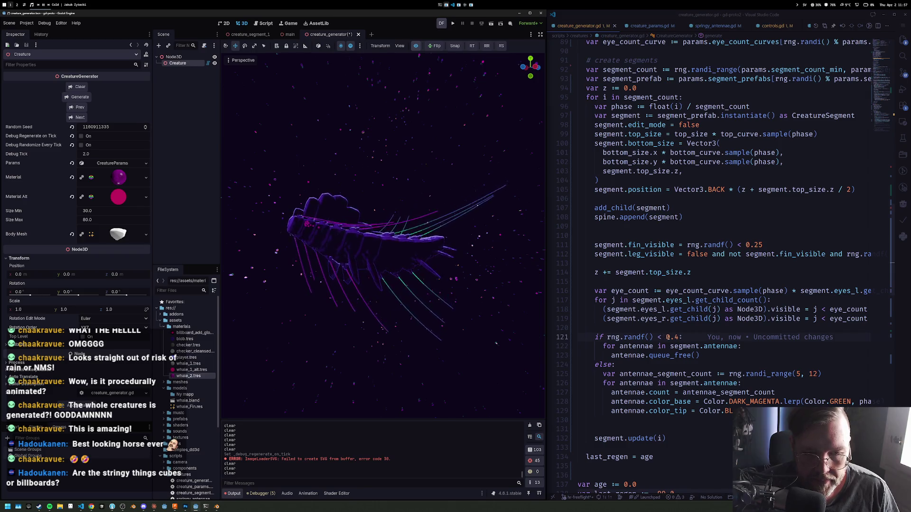
Raise line 121's antenna-removal threshold to 0.67, regenerate, and view the creature from several angles
text(4)
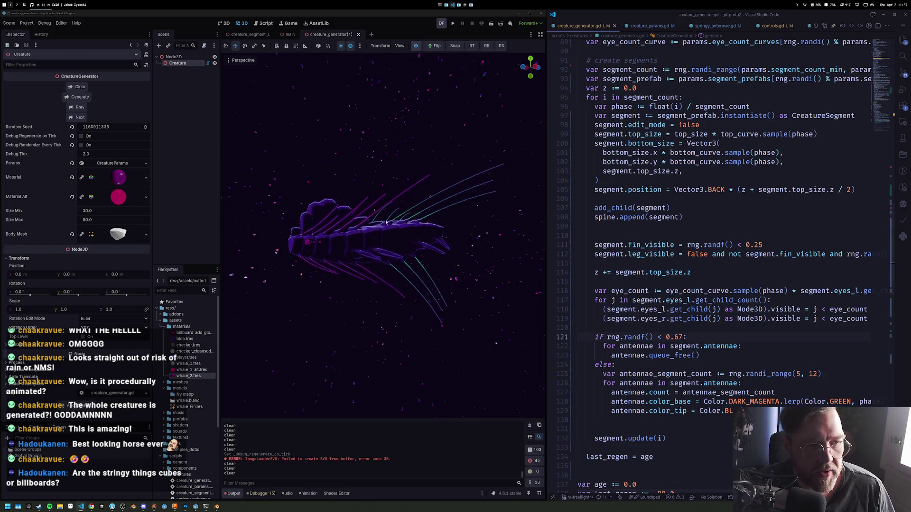
click(78, 97)
mouse_move(436, 234)
mouse_down()
mouse_move(305, 216)
mouse_move(526, 237)
mouse_up()
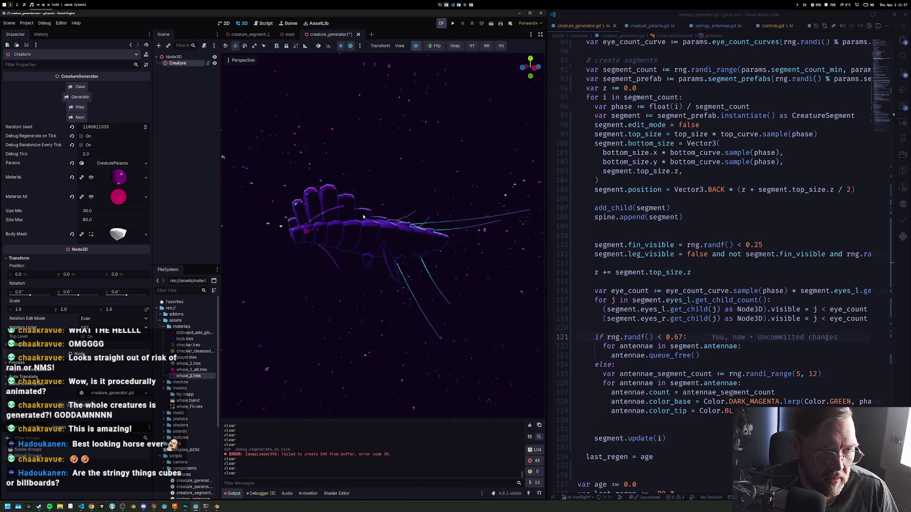
mouse_move(365, 217)
mouse_down()
mouse_move(287, 222)
mouse_move(307, 276)
mouse_move(329, 195)
mouse_up()
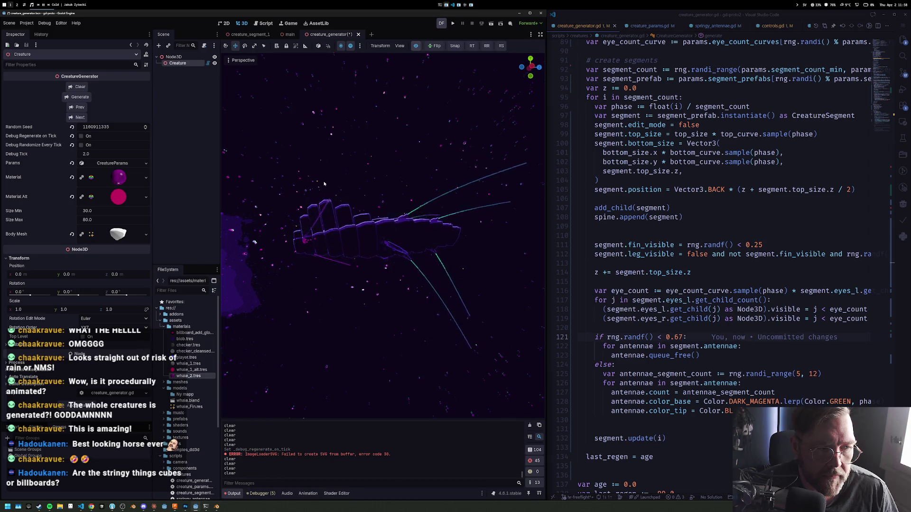
mouse_move(325, 184)
mouse_down()
mouse_move(422, 247)
mouse_move(488, 200)
mouse_move(403, 196)
mouse_move(214, 150)
mouse_up()
scroll(520, 177, up, 3)
scroll(340, 181, down, 3)
click(118, 163)
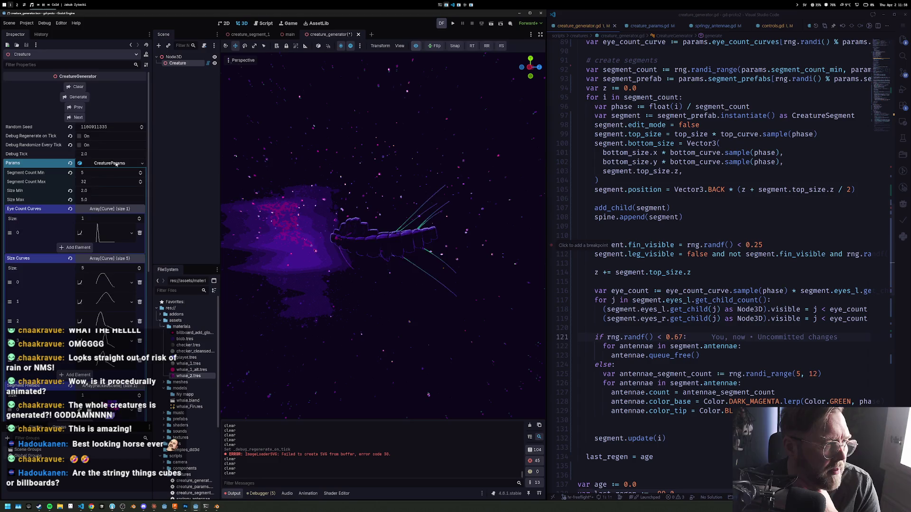
Open size curves 0 and 1 for editing and regenerate the creature
scroll(105, 181, down, 5)
click(115, 158)
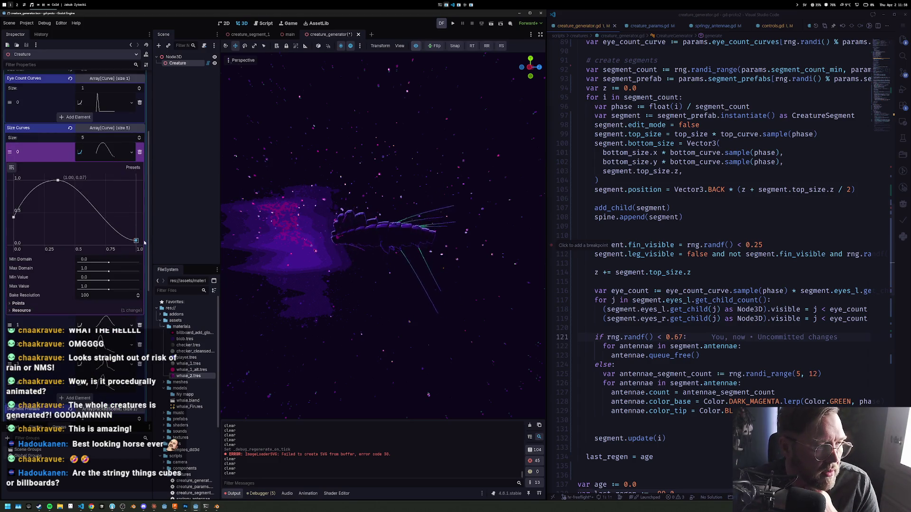
scroll(75, 124, up, 3)
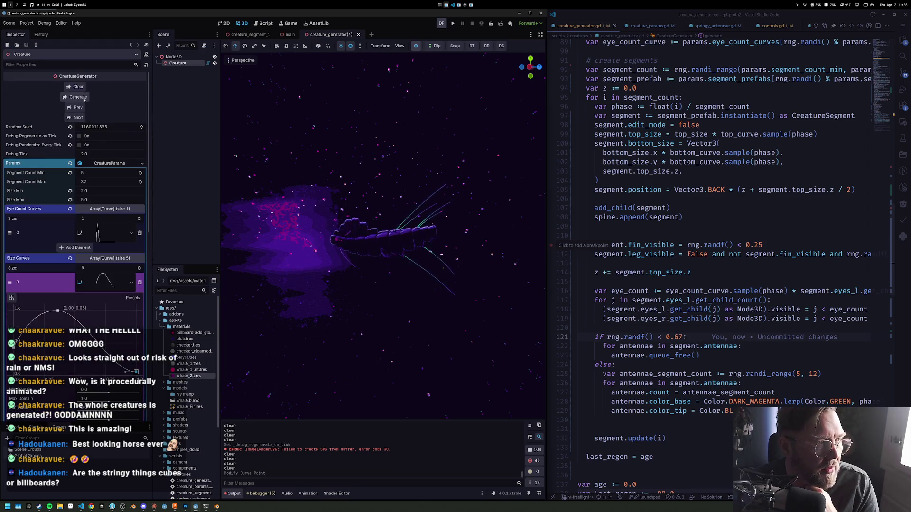
scroll(108, 284, down, 5)
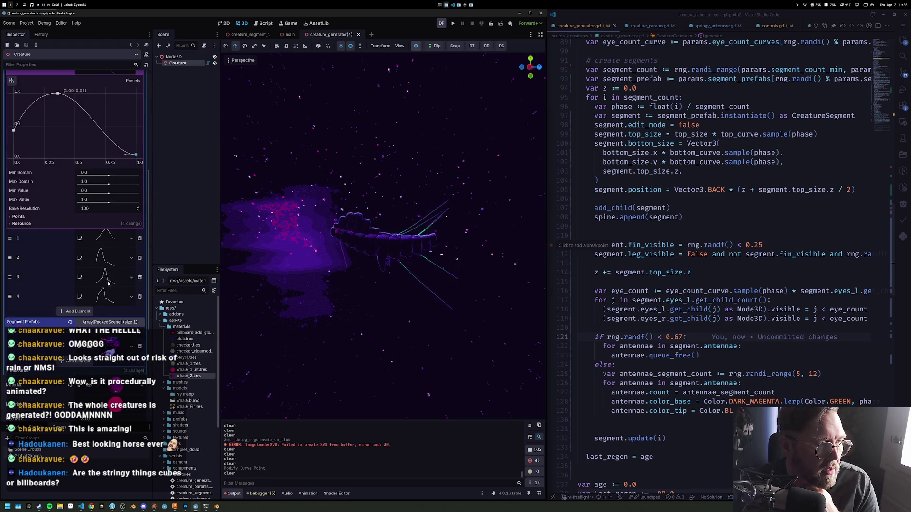
click(114, 239)
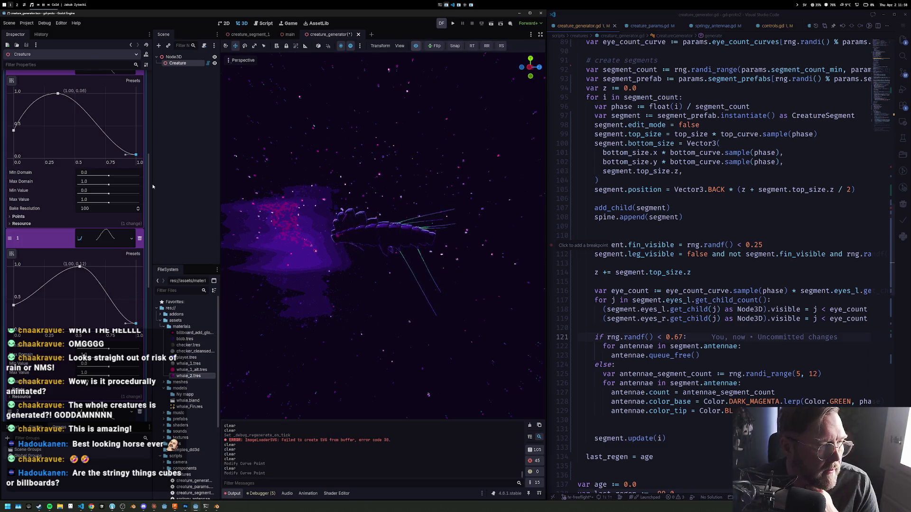
scroll(92, 89, up, 5)
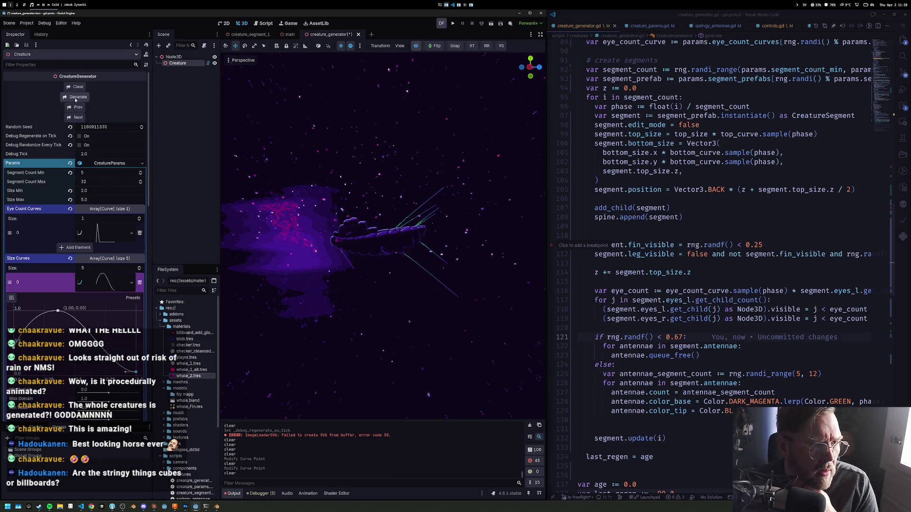
click(75, 99)
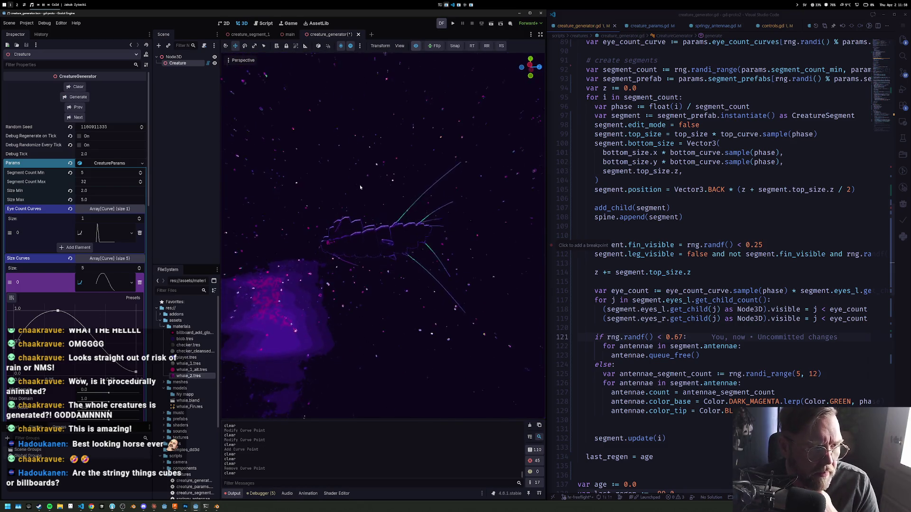
Open size curve 2 for editing and look it over in the Inspector
scroll(99, 260, down, 5)
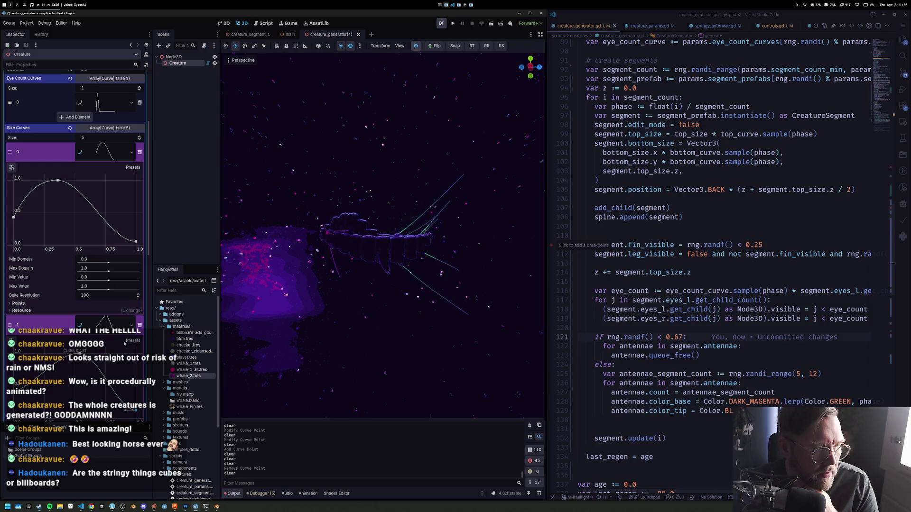
scroll(136, 351, down, 8)
click(105, 289)
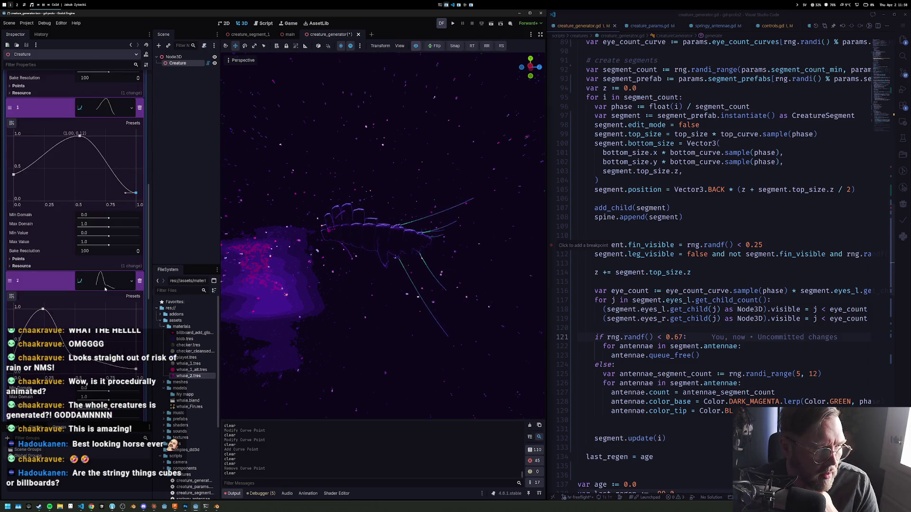
scroll(113, 324, down, 5)
scroll(134, 309, down, 5)
scroll(108, 367, up, 15)
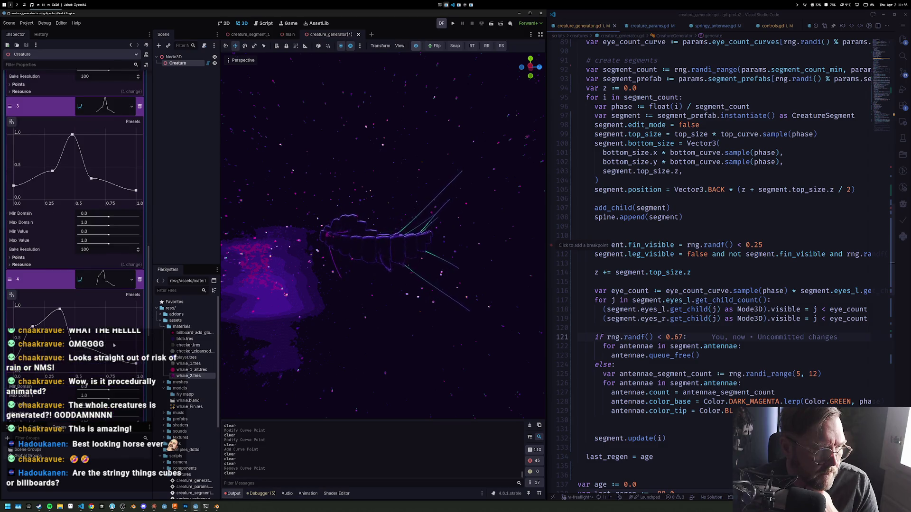
scroll(101, 239, up, 2)
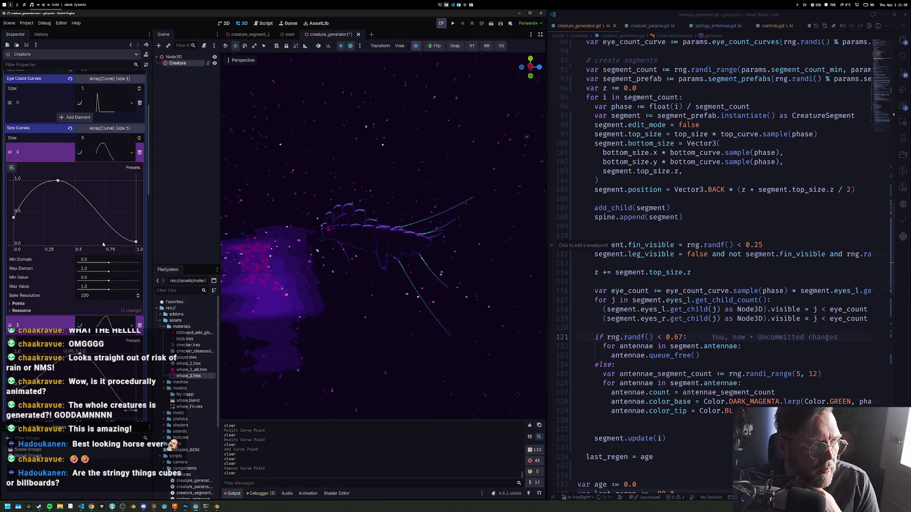
Collapse the expanded size curve elements and save the creature_generator scene with Ctrl+S
click(104, 171)
click(105, 190)
click(104, 210)
click(105, 229)
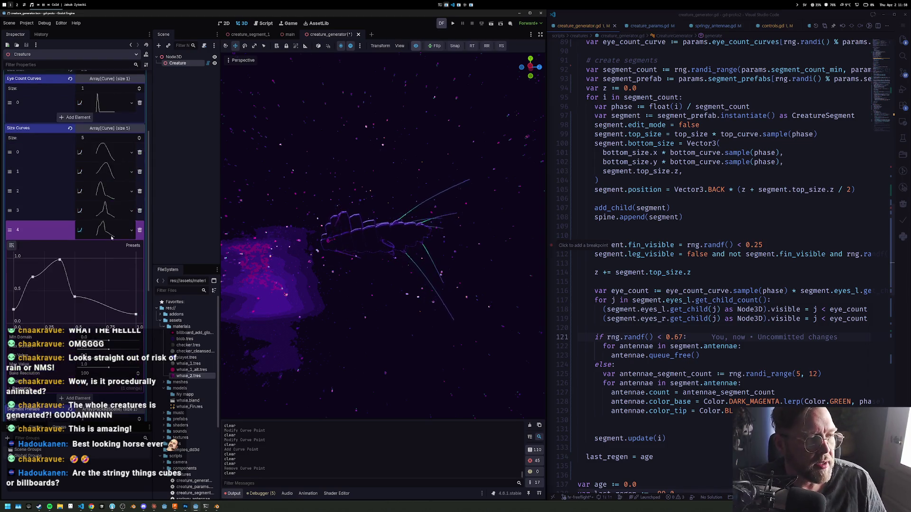
click(105, 229)
key(ctrl+s)
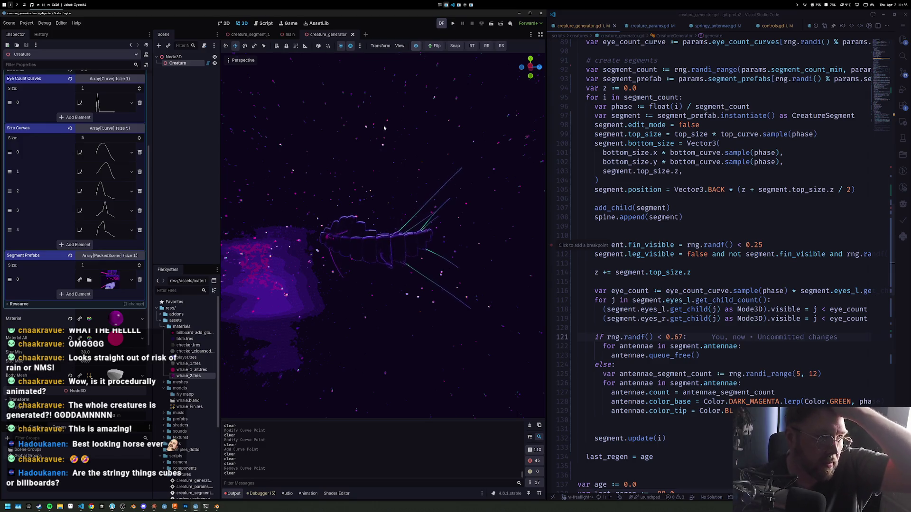
click(253, 36)
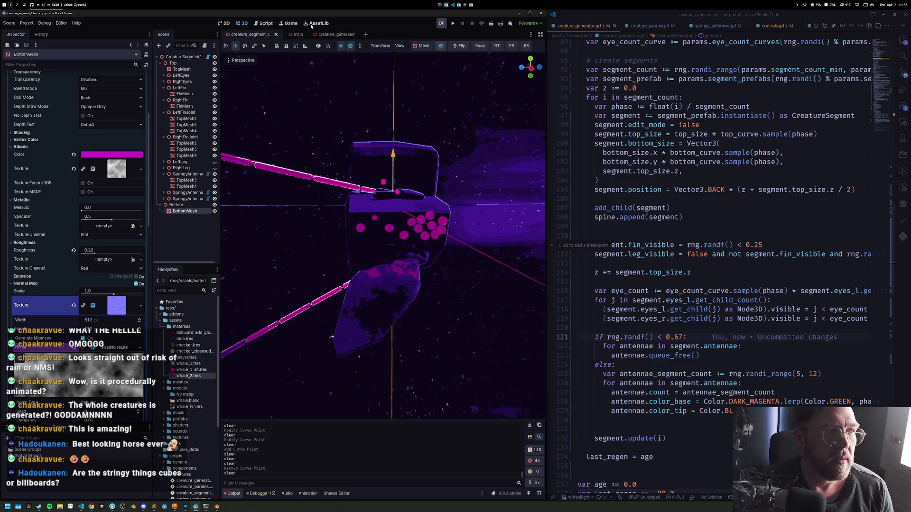
Check the creature_segment_1 and main scenes, return to creature_generator, and open whale_1.tres for editing
scroll(429, 129, up, 3)
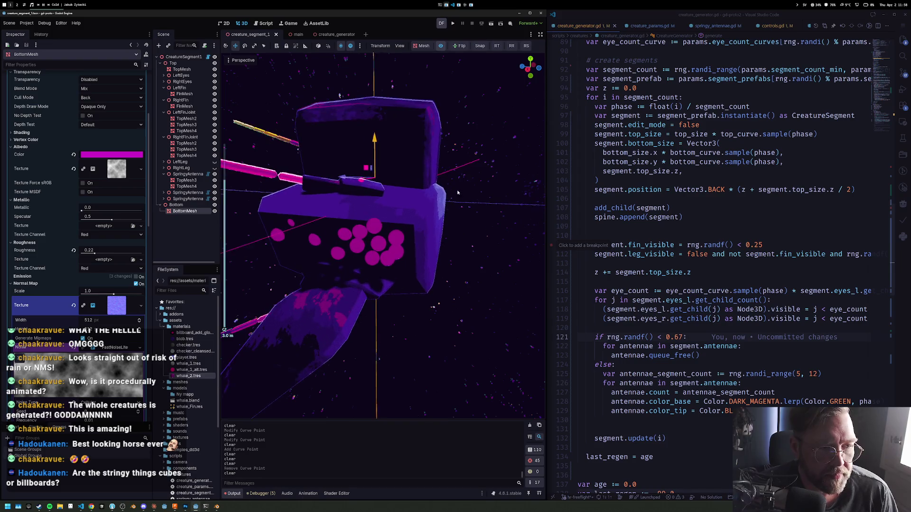
drag(458, 198, 451, 214)
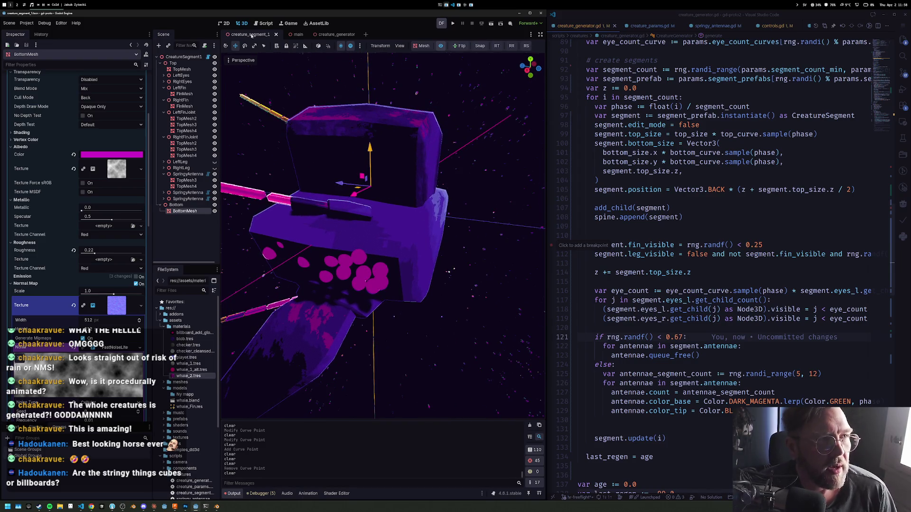
click(295, 35)
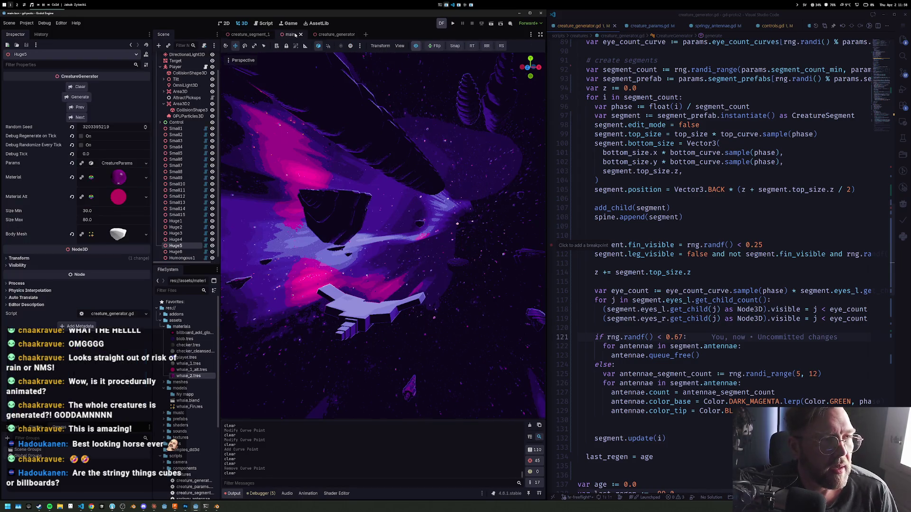
click(328, 35)
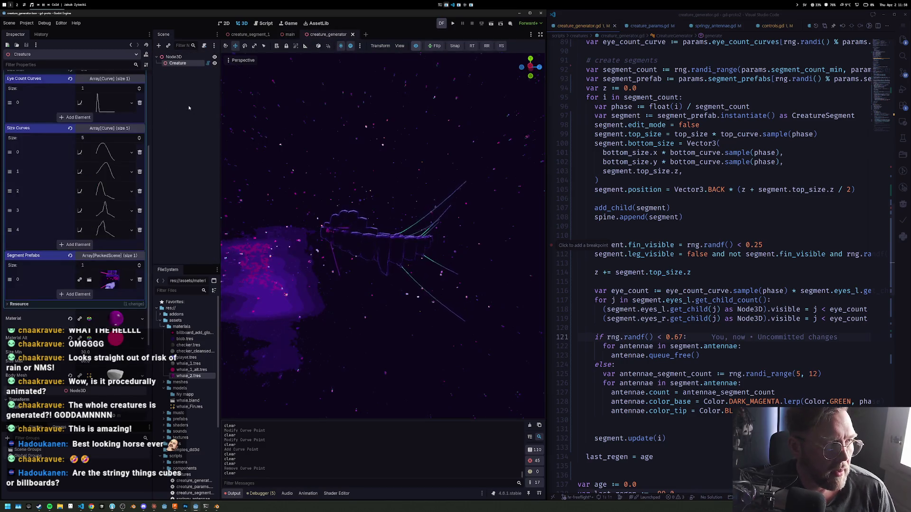
double_click(190, 364)
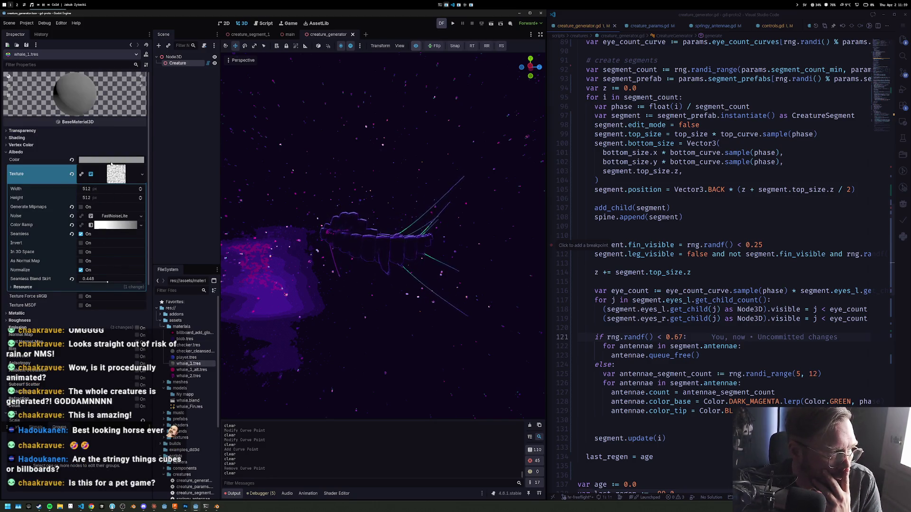
click(28, 152)
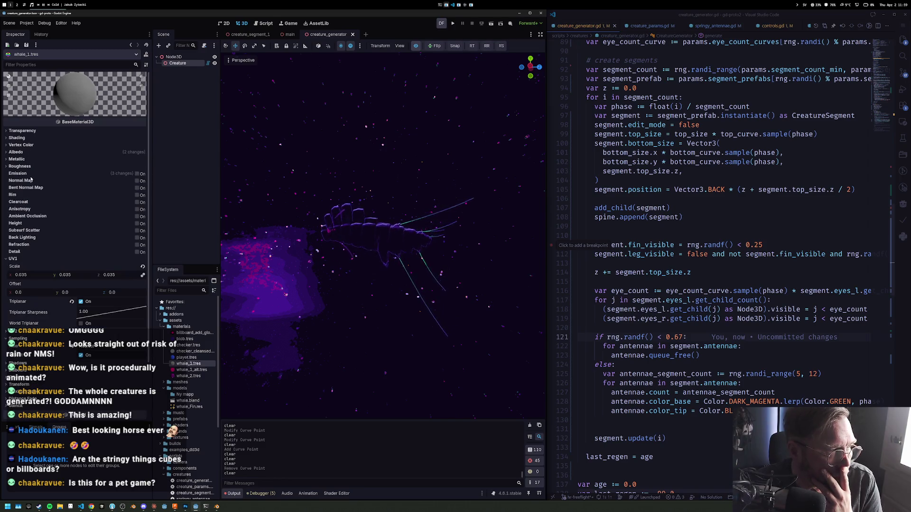
Enable Normal Map on whale_1 and give it a new NoiseTexture2D
click(138, 181)
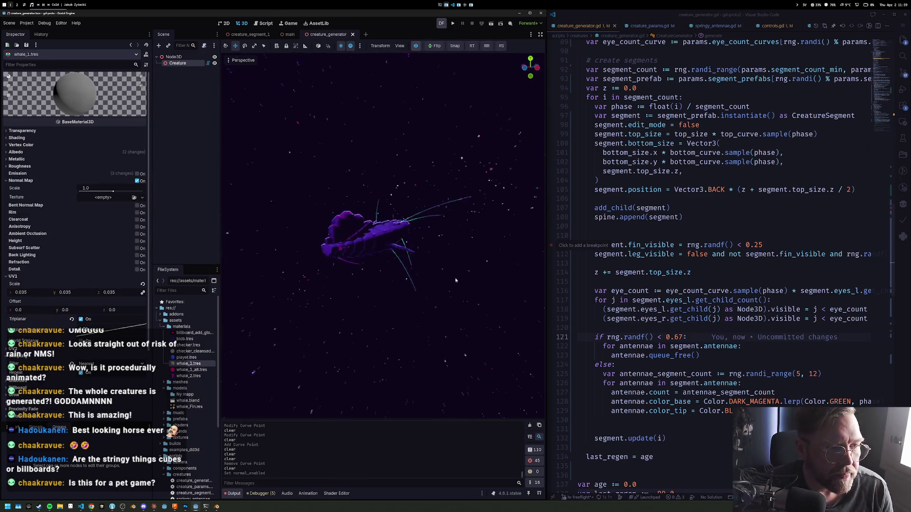
scroll(445, 274, up, 5)
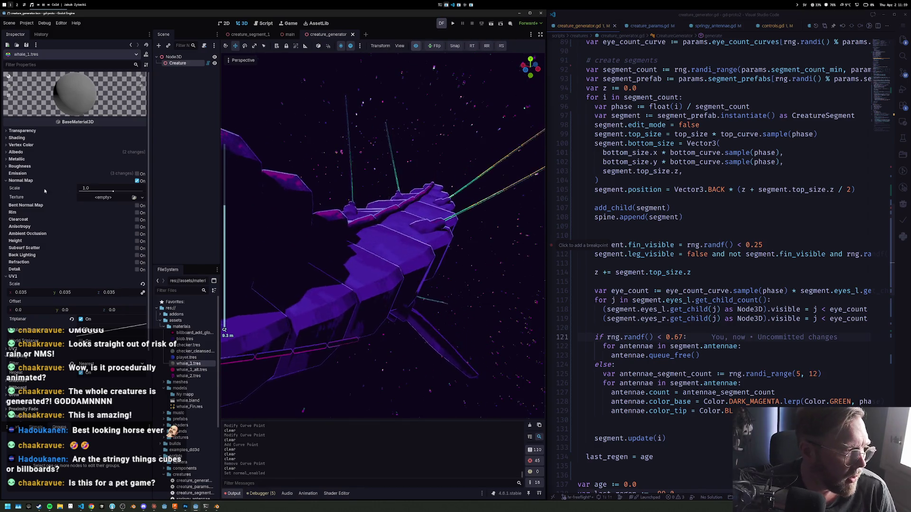
click(142, 197)
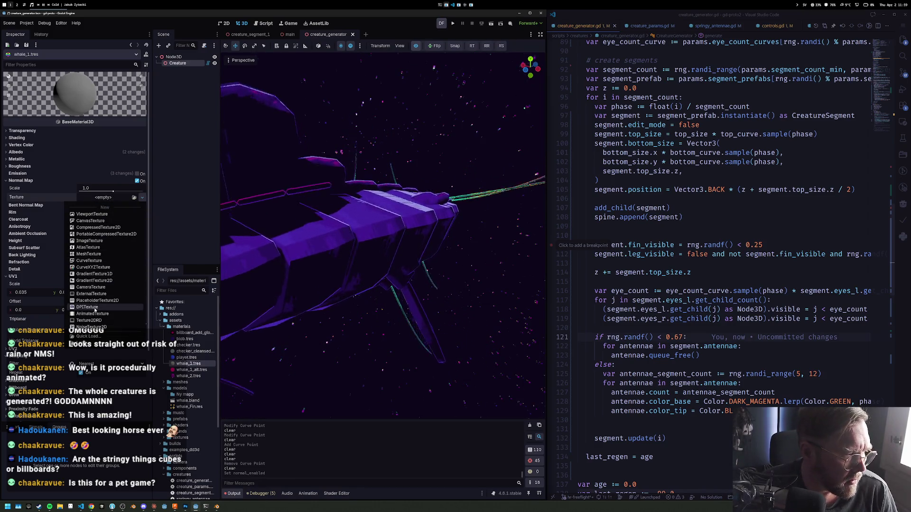
click(91, 327)
Give the noise texture a new FastNoiseLite and tick Seamless and As Normal Map
click(102, 198)
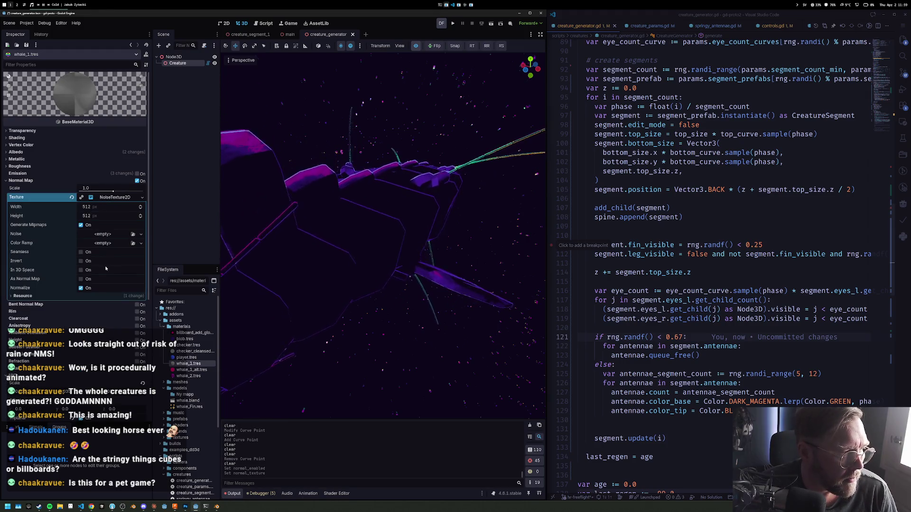
click(90, 234)
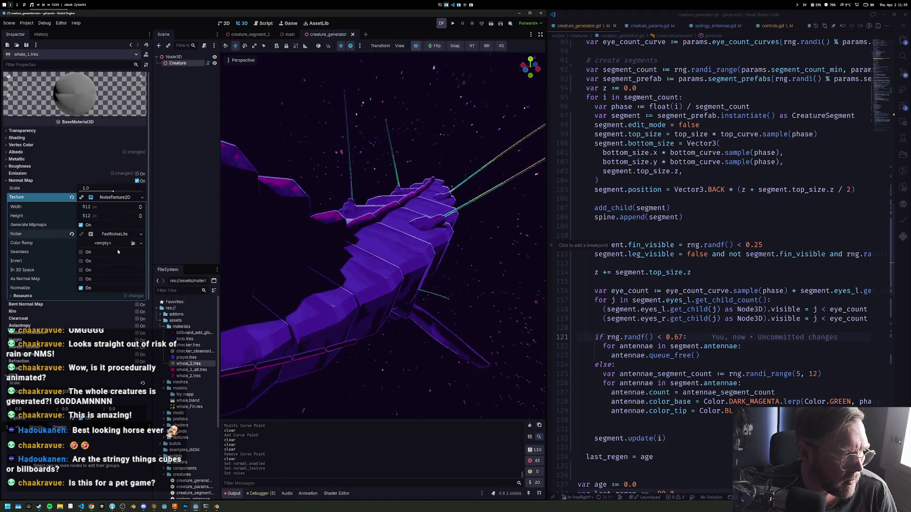
click(118, 250)
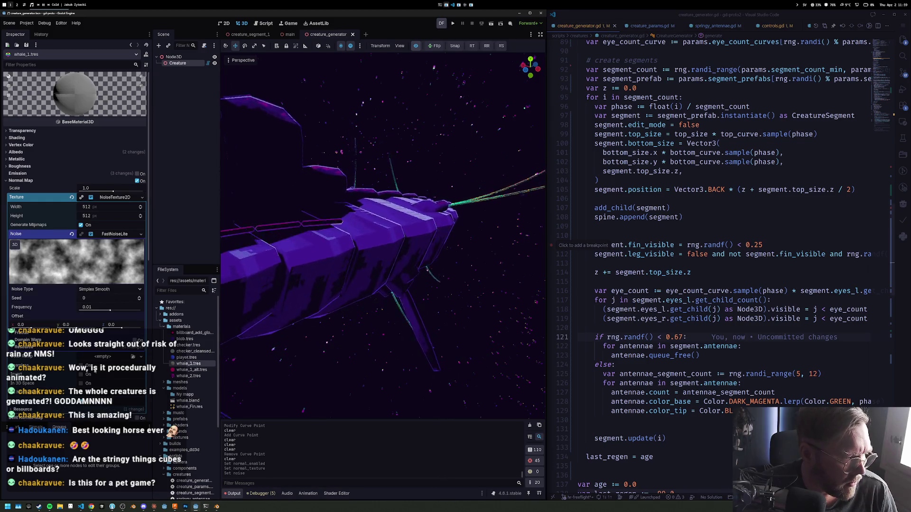
scroll(96, 285, down, 5)
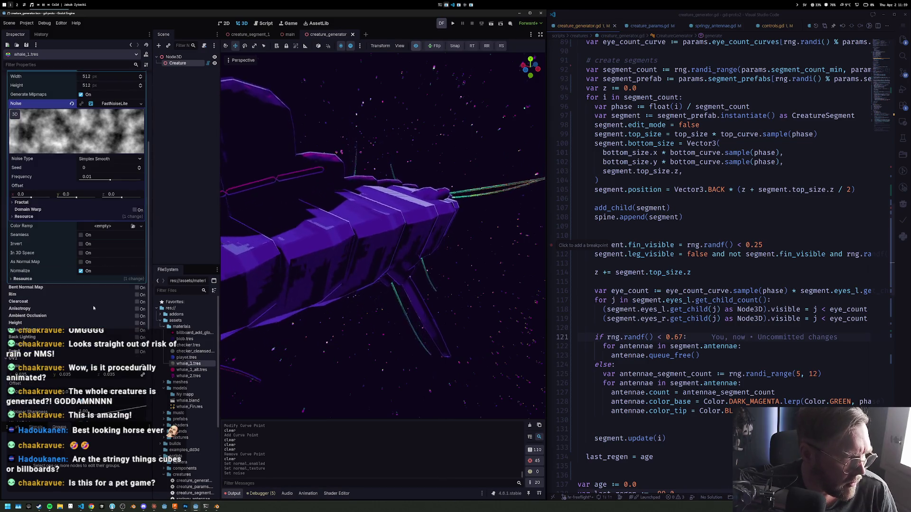
click(81, 235)
click(84, 262)
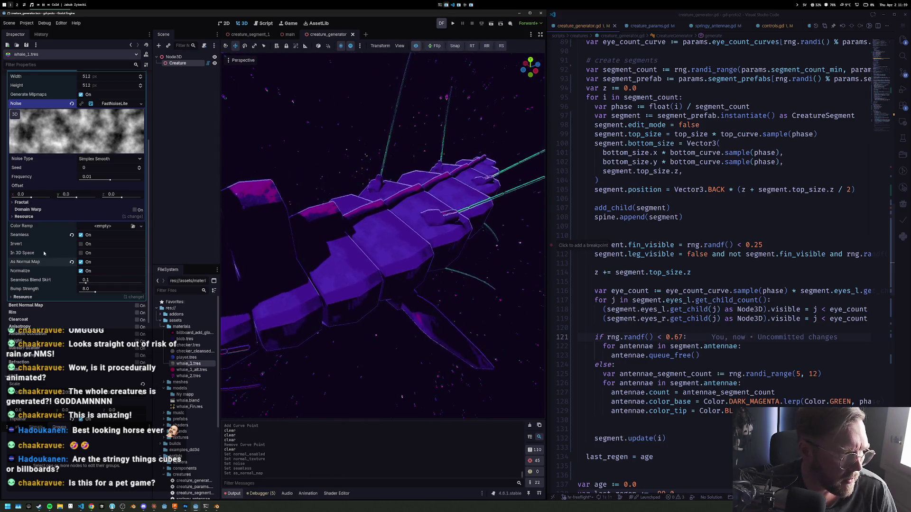
scroll(87, 226, up, 2)
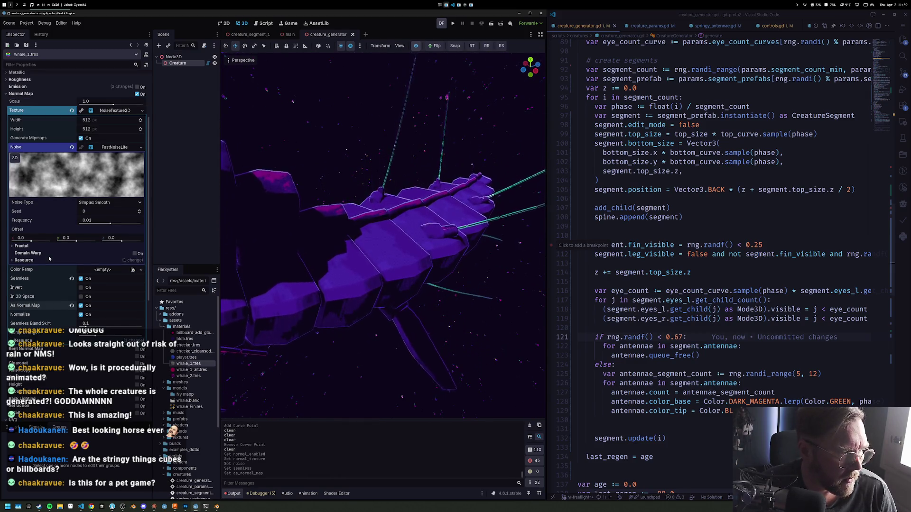
Switch the normal-map noise type to Cellular, keeping its frequency at 0.01
click(109, 203)
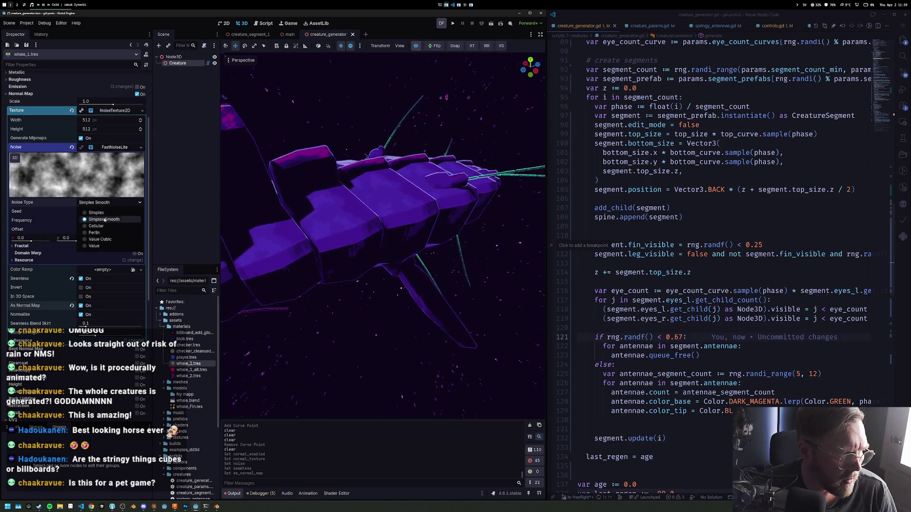
click(107, 227)
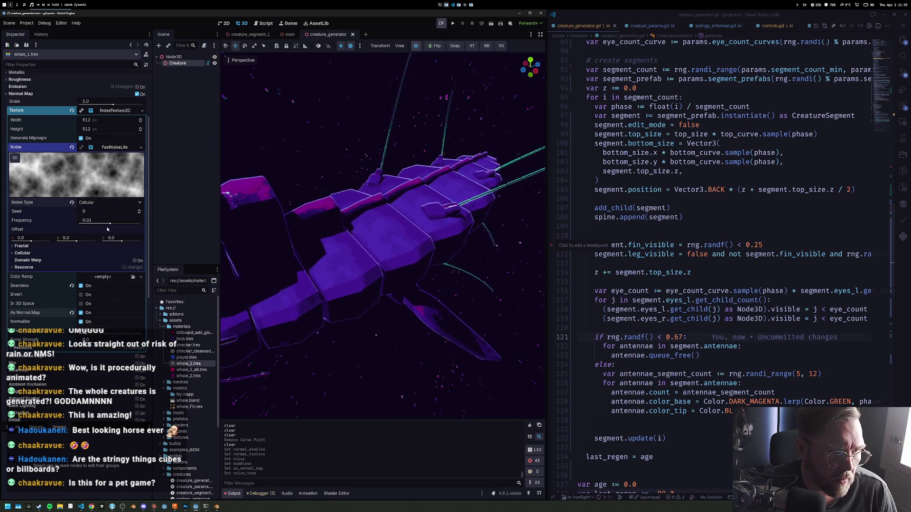
drag(110, 224, 118, 224)
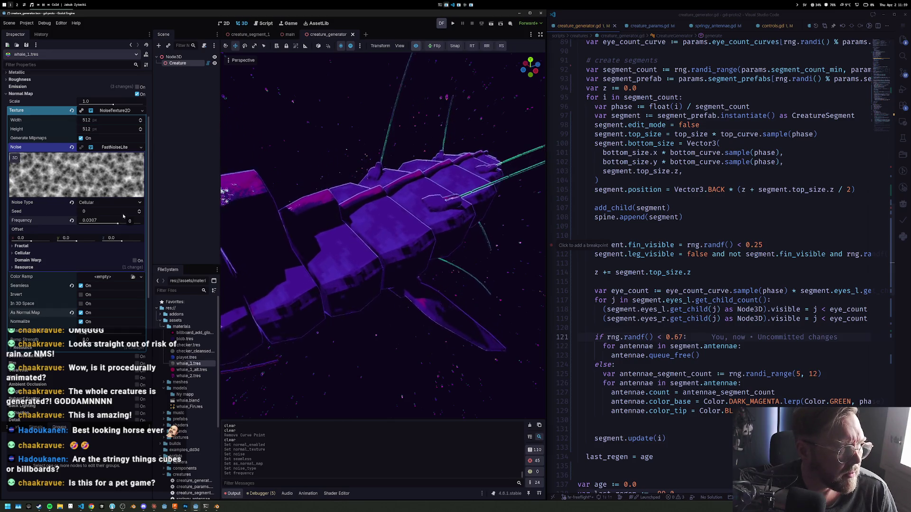
key(ctrl+z)
Try a normal map scale of 2.72 and a larger UV1 texture scale
drag(113, 105, 116, 104)
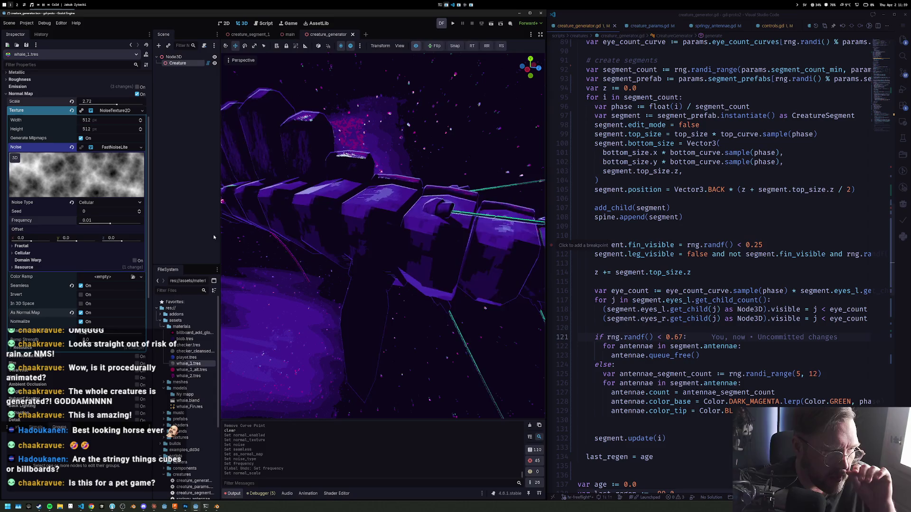
scroll(69, 188, down, 5)
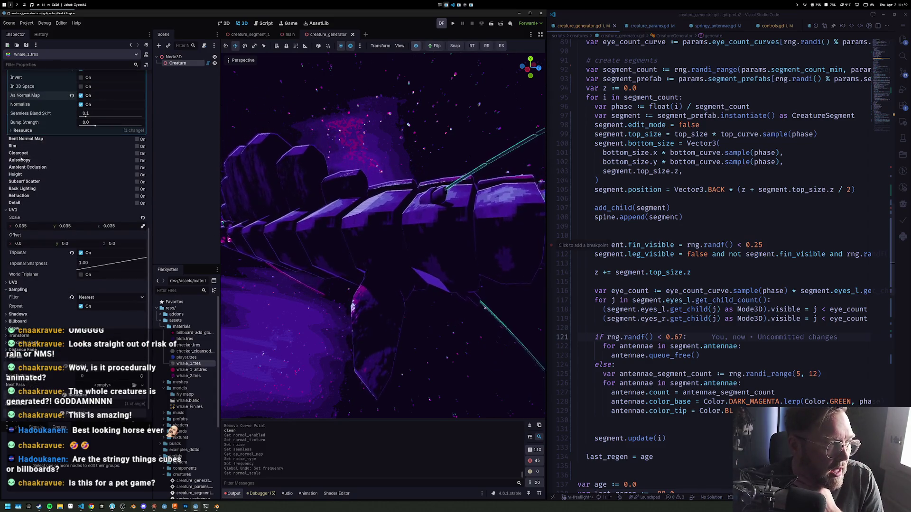
mouse_move(21, 226)
mouse_down()
mouse_move(52, 226)
mouse_move(39, 226)
mouse_up()
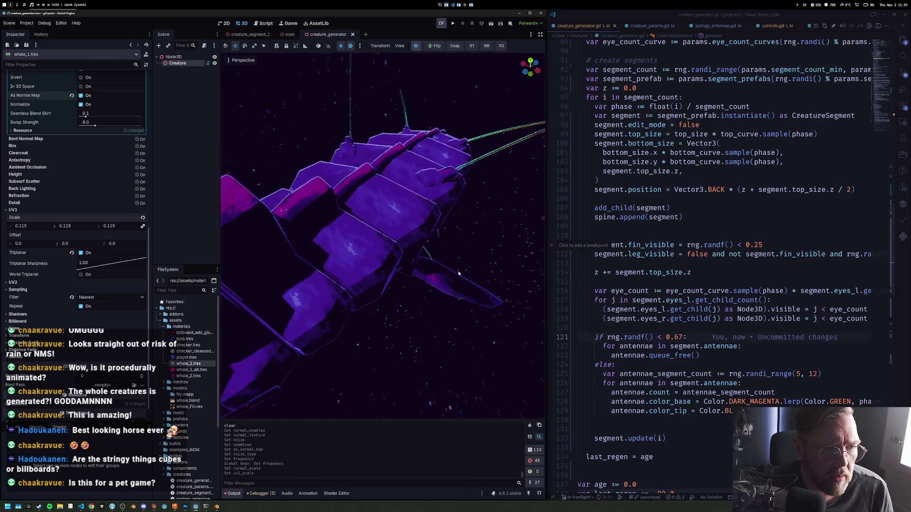
scroll(374, 257, down, 5)
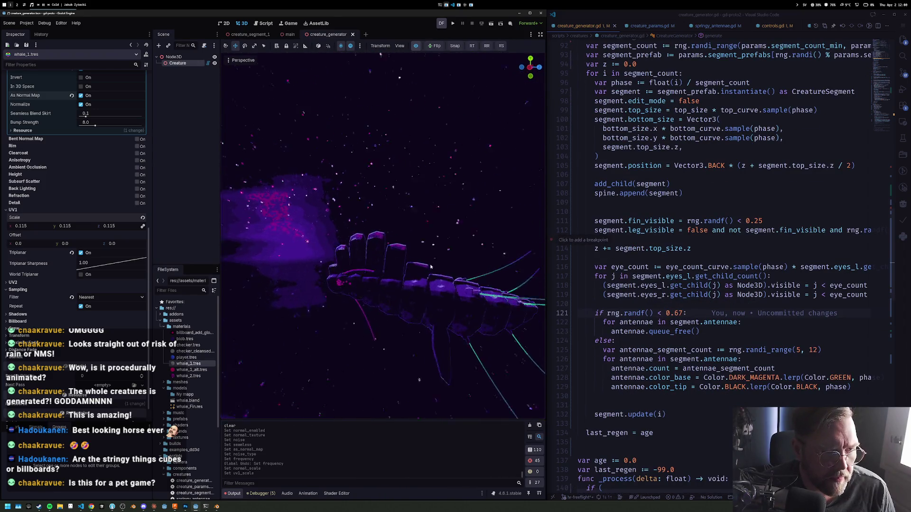
scroll(469, 256, up, 5)
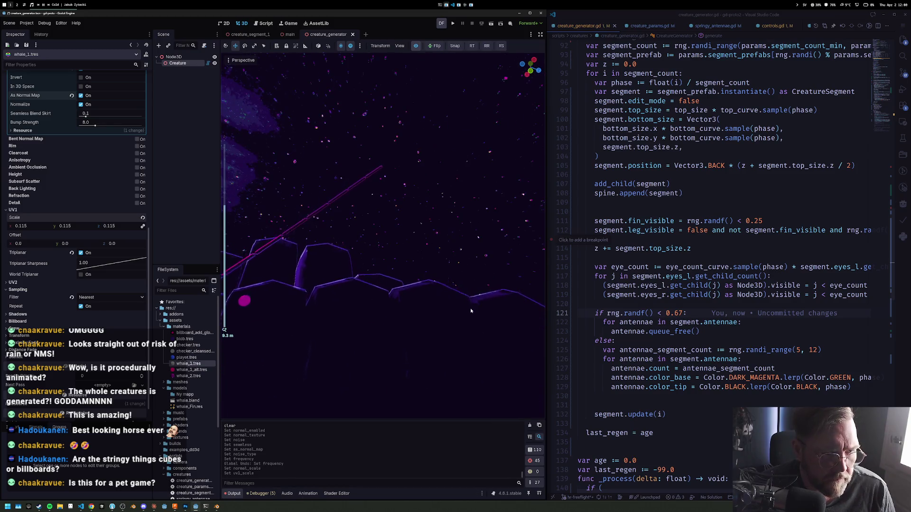
scroll(61, 203, up, 5)
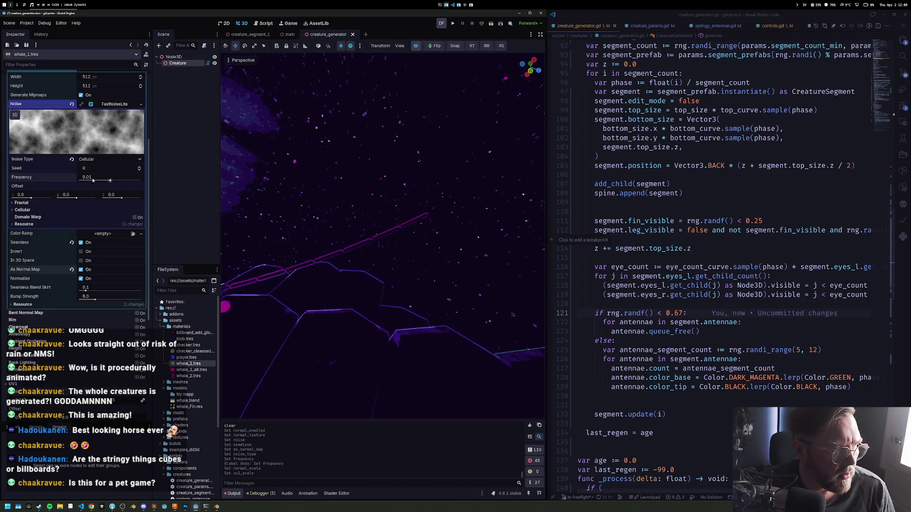
scroll(103, 96, up, 3)
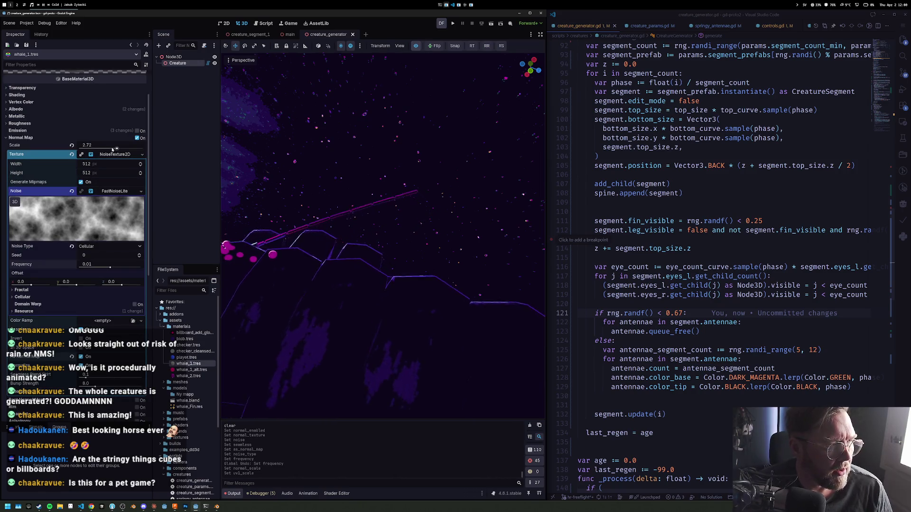
Settle the normal map scale at 1.29 while checking the creature from the side
drag(117, 149, 110, 148)
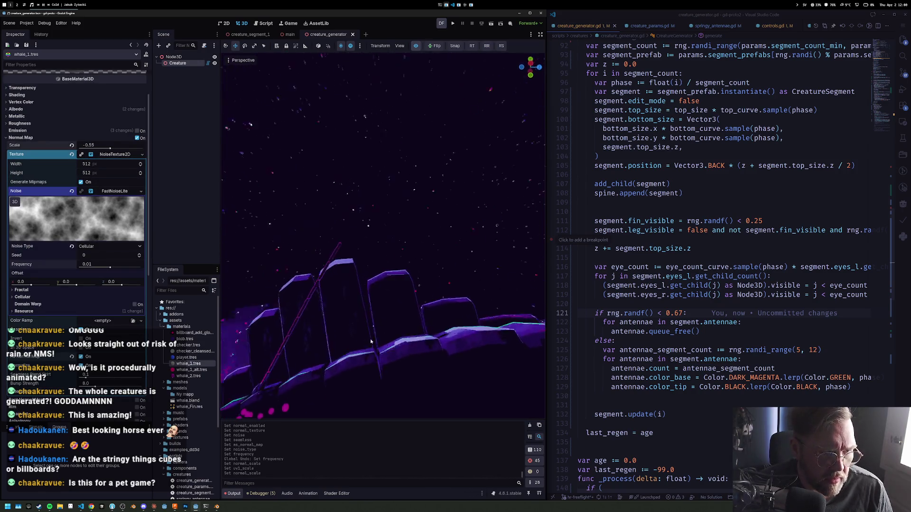
mouse_move(439, 369)
mouse_down()
mouse_move(375, 262)
mouse_move(415, 261)
mouse_move(247, 156)
mouse_up()
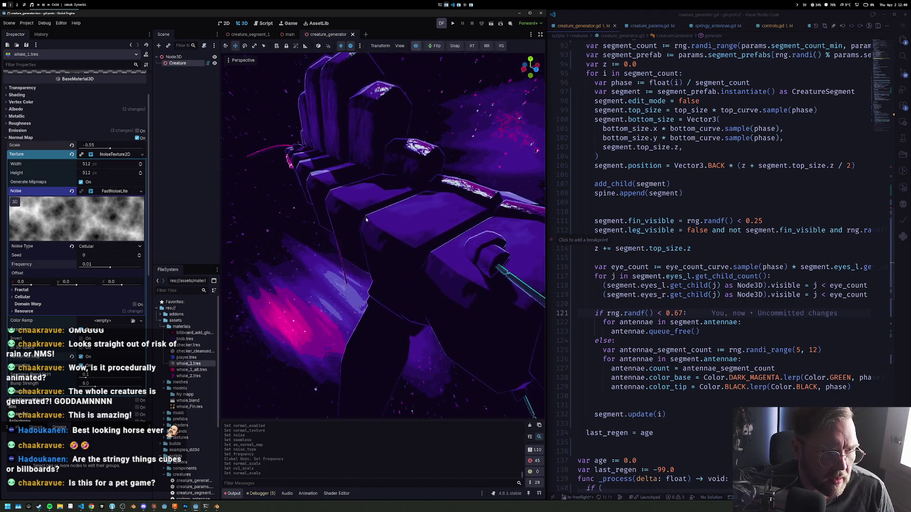
drag(110, 149, 113, 149)
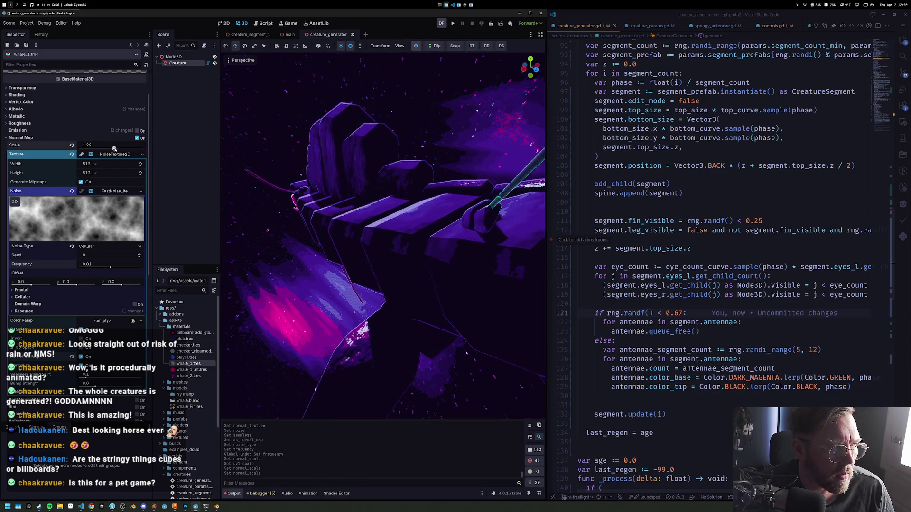
click(17, 116)
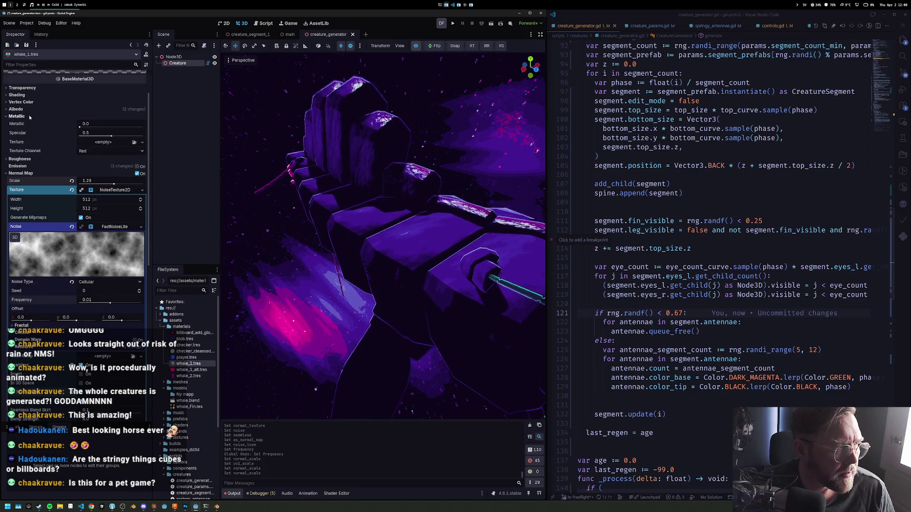
Set metallic 0.32, specular 0.72 and roughness 0.76 on whale_1, then run the game with F5
click(81, 125)
drag(82, 126, 125, 141)
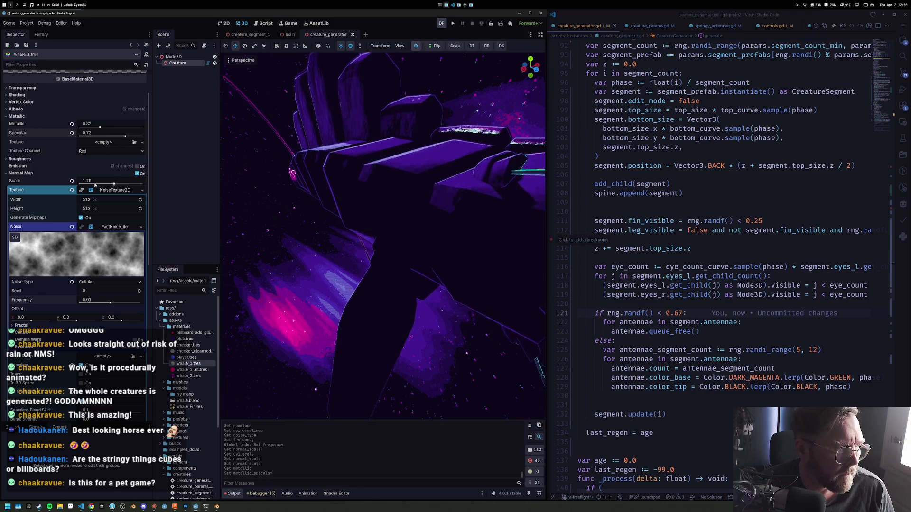
click(58, 160)
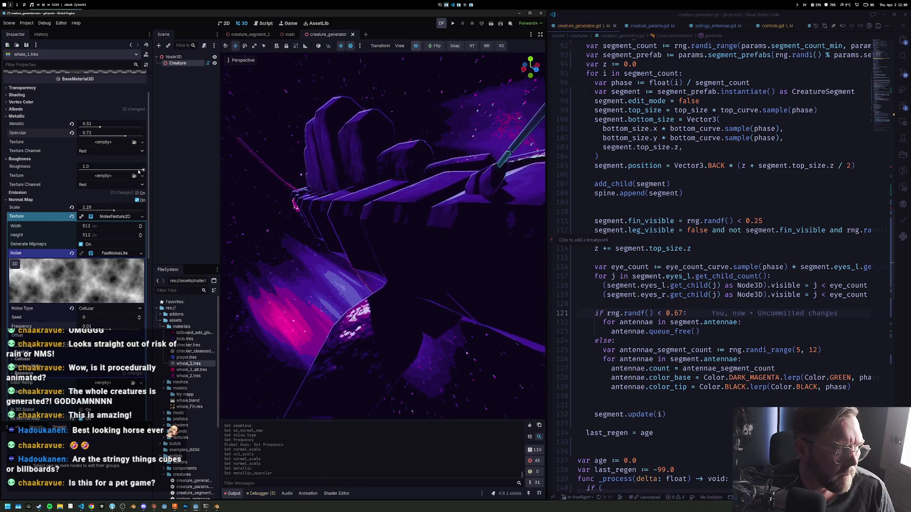
click(122, 170)
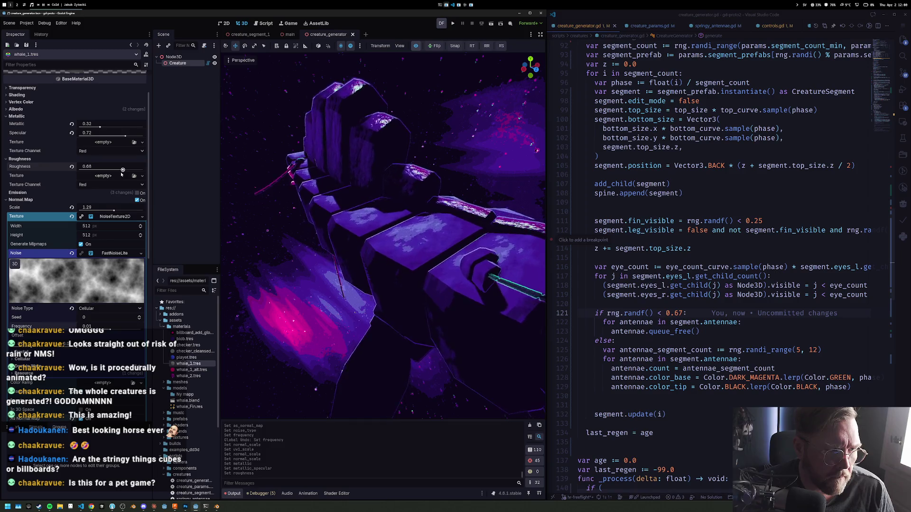
click(127, 170)
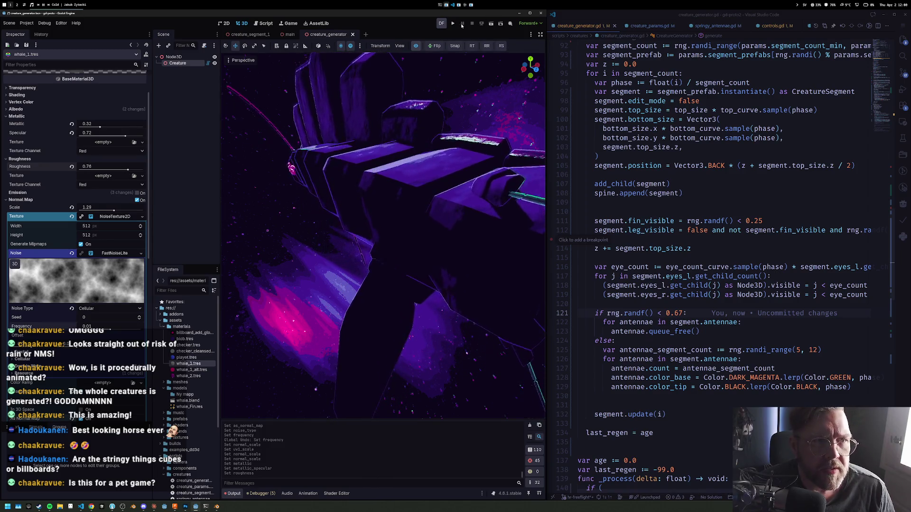
key(F5)
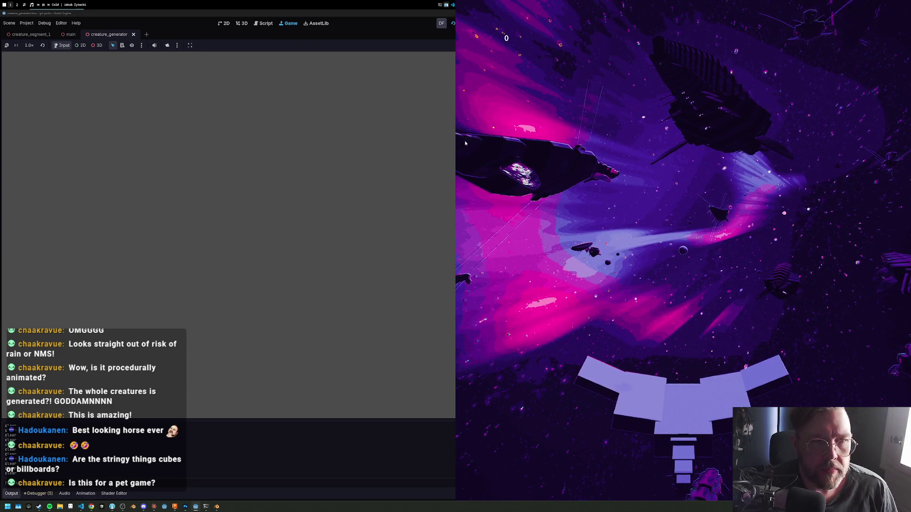
Restart and watch the game preview, stop it, then switch to Blender and clear the fin's selection
click(453, 23)
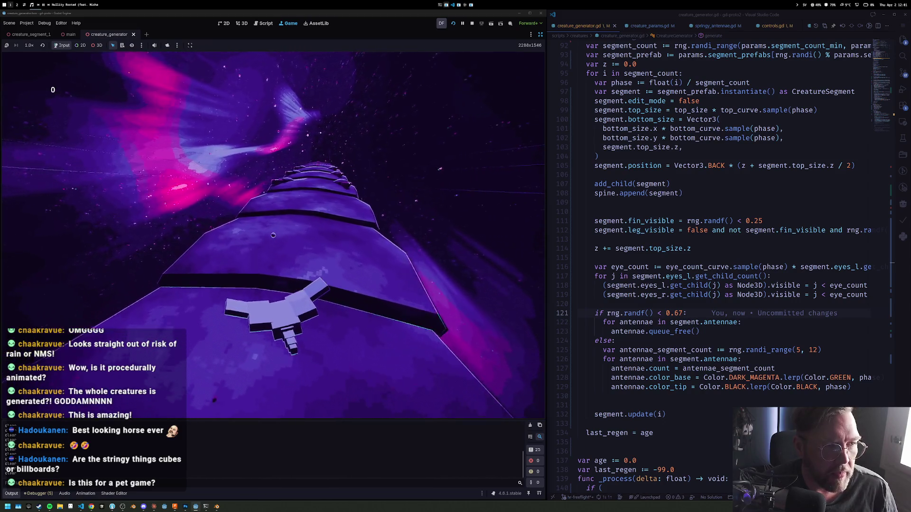
click(472, 24)
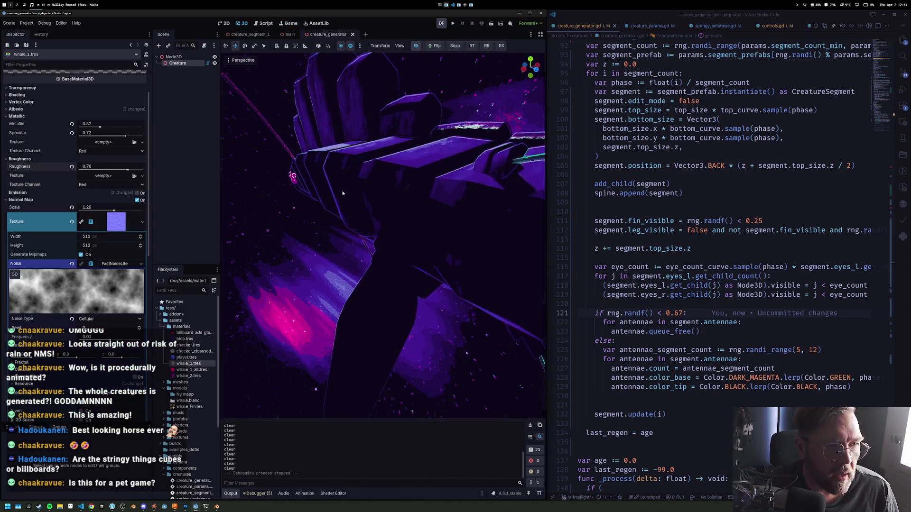
key(alt+Tab)
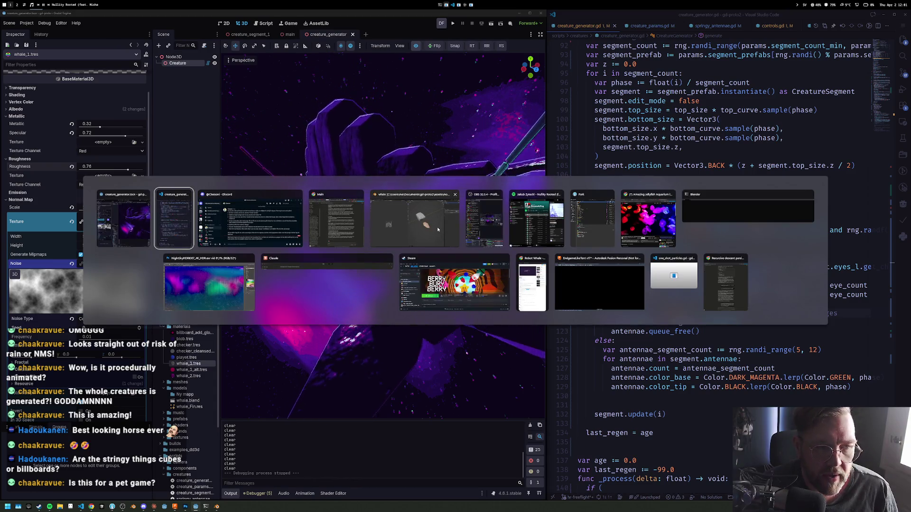
key(alt+a)
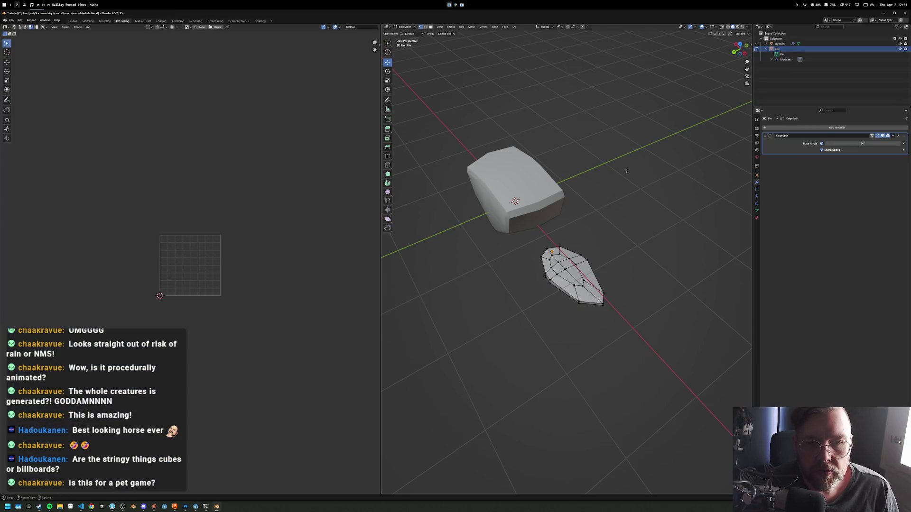
Select the Cylinder, return to Object Mode, and add a trial Bevel modifier with 0.1 m amount
click(779, 44)
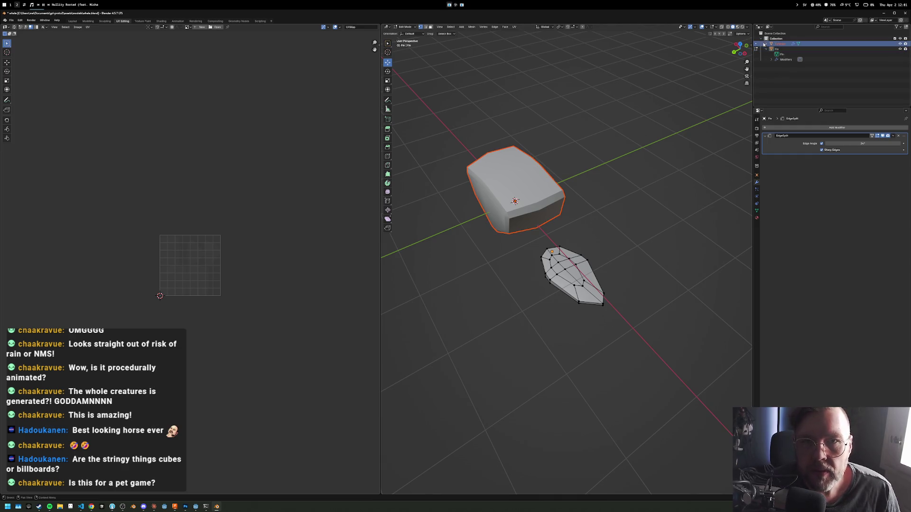
key(Tab)
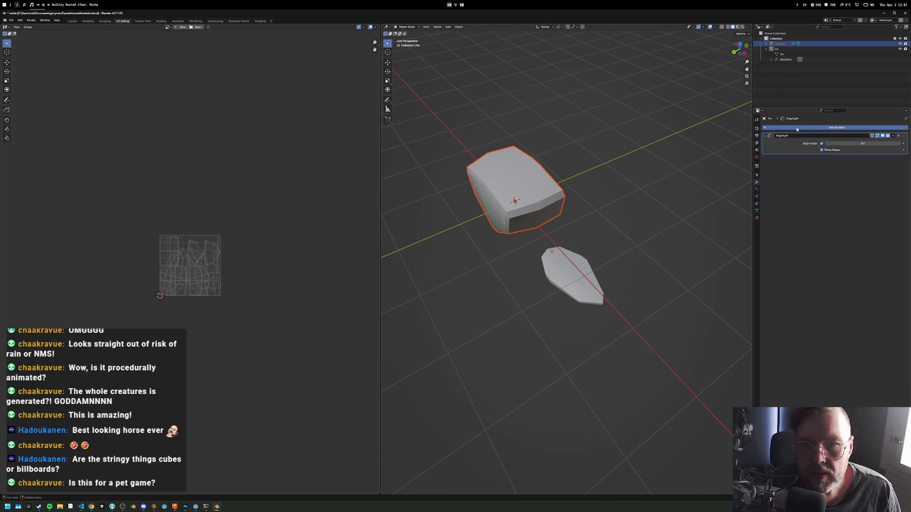
click(782, 128)
mouse_move(784, 124)
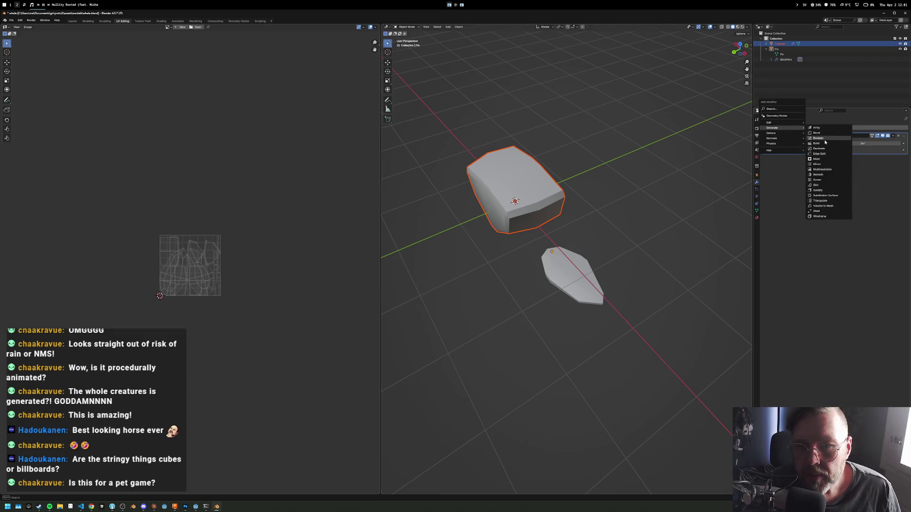
click(824, 134)
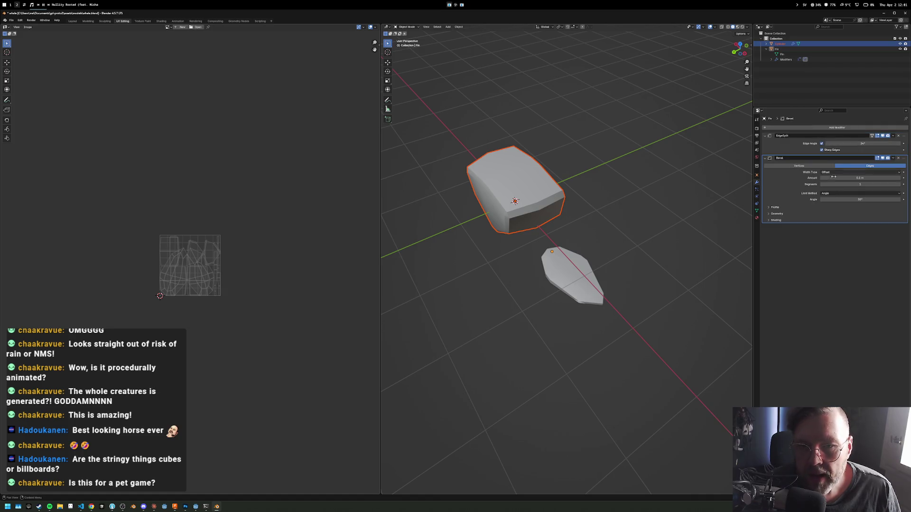
scroll(682, 171, up, 2)
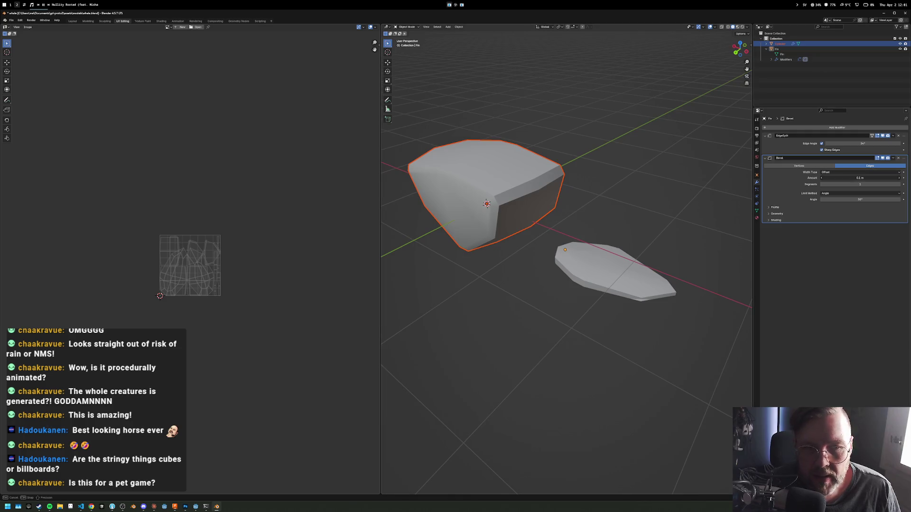
drag(859, 178, 861, 176)
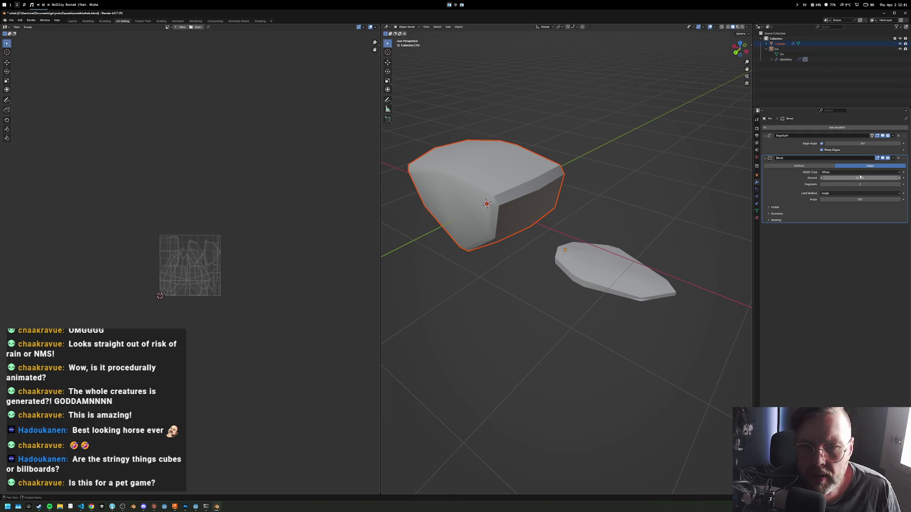
Switch the bevel width type to Percent, then delete the trial Bevel and reselect the cylinder
click(834, 173)
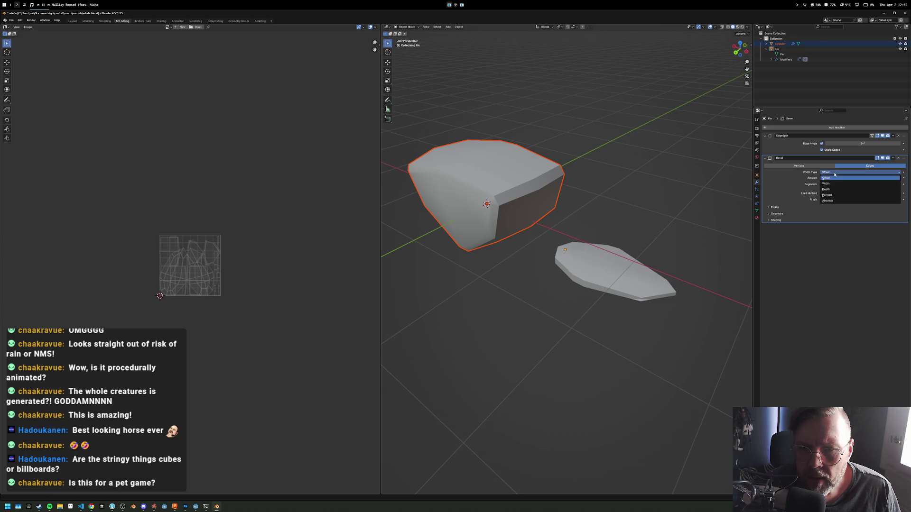
click(837, 194)
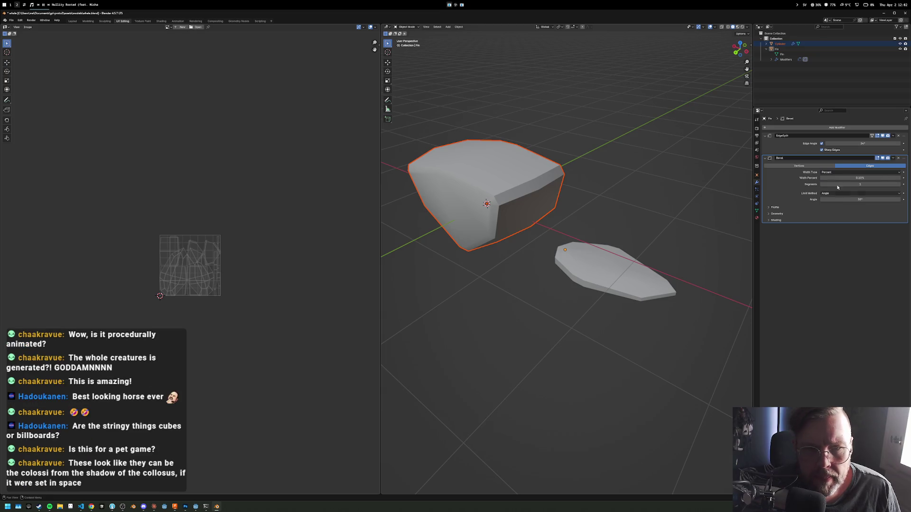
drag(864, 178, 848, 178)
key(Escape)
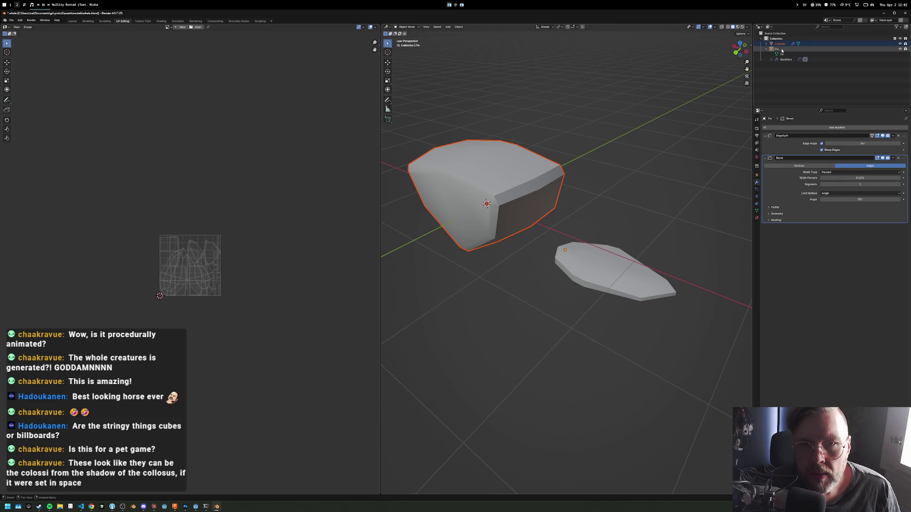
click(900, 159)
click(780, 44)
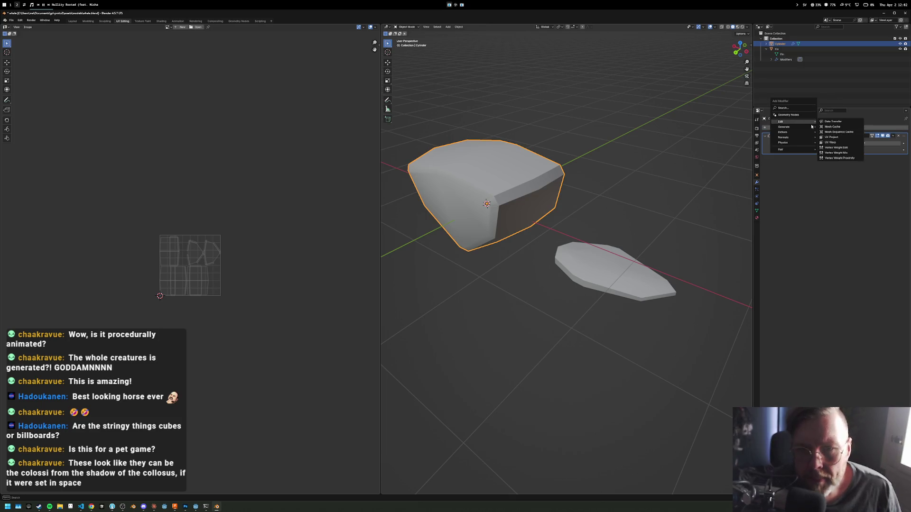
Add a 0.18 m Bevel modifier to the cylinder and remove the EdgeSplit modifier
mouse_move(790, 126)
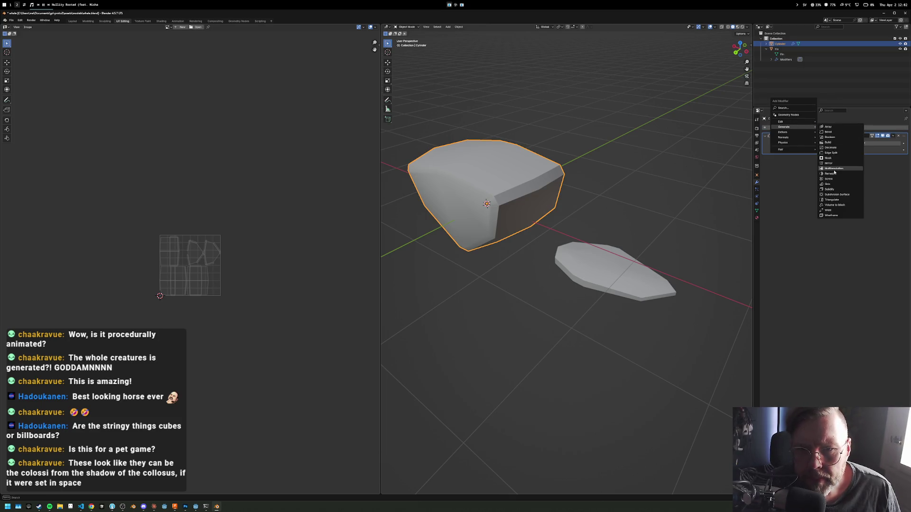
click(835, 132)
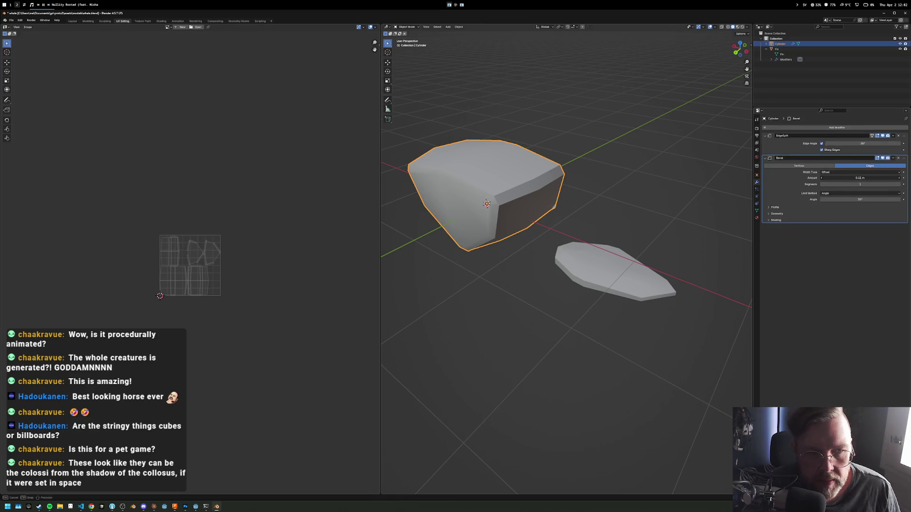
drag(860, 178, 873, 178)
scroll(621, 201, up, 5)
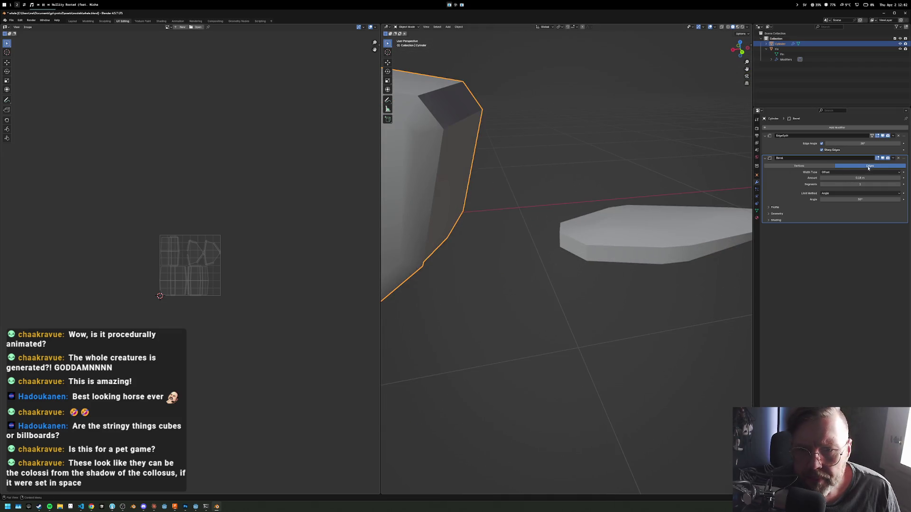
click(898, 135)
Set the bevel width to about 8.65 Percent, orbit closer, and bring up the Add Modifier list
scroll(594, 152, down, 5)
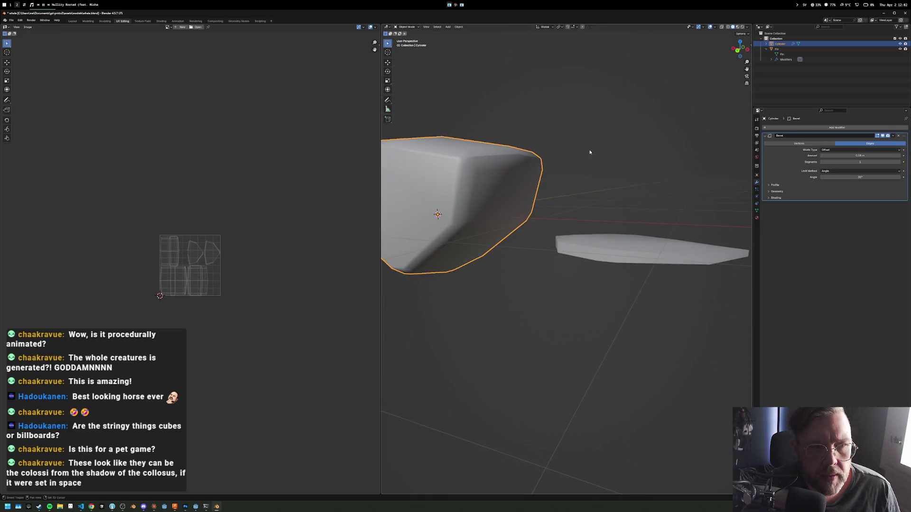
scroll(592, 152, down, 5)
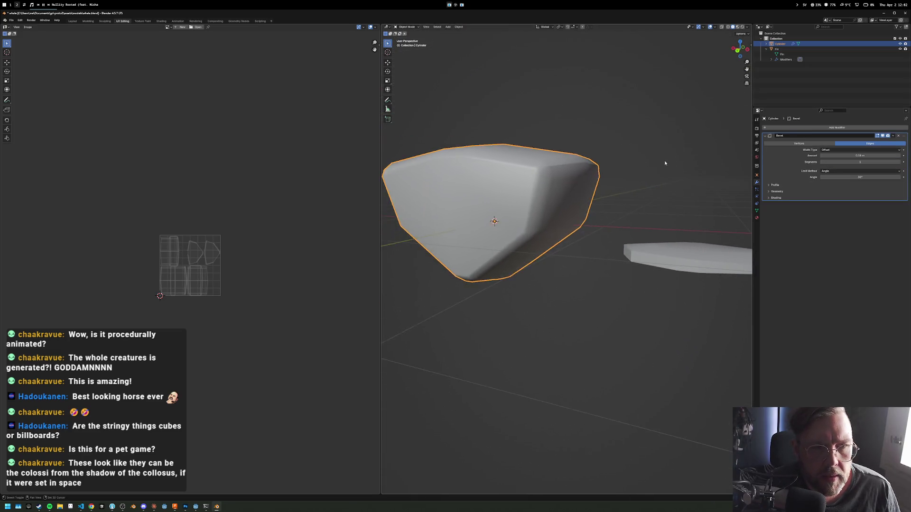
click(865, 149)
click(862, 172)
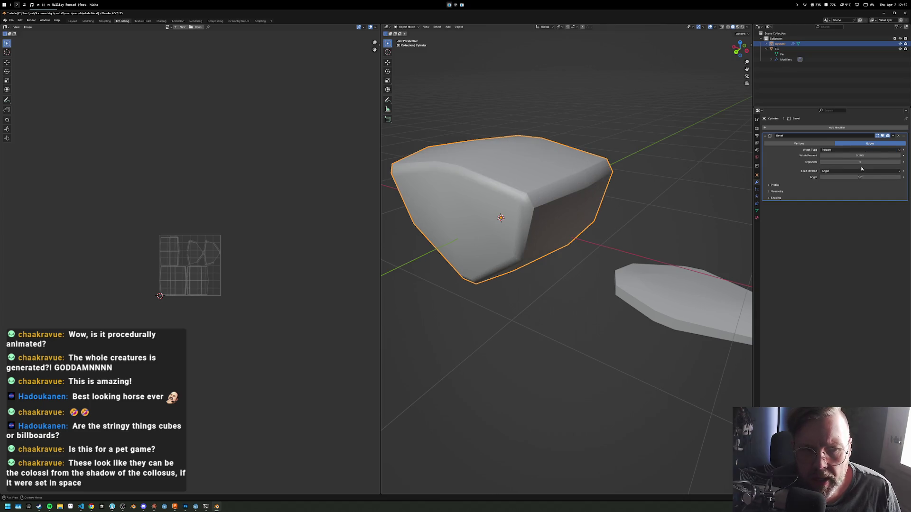
drag(860, 156, 878, 155)
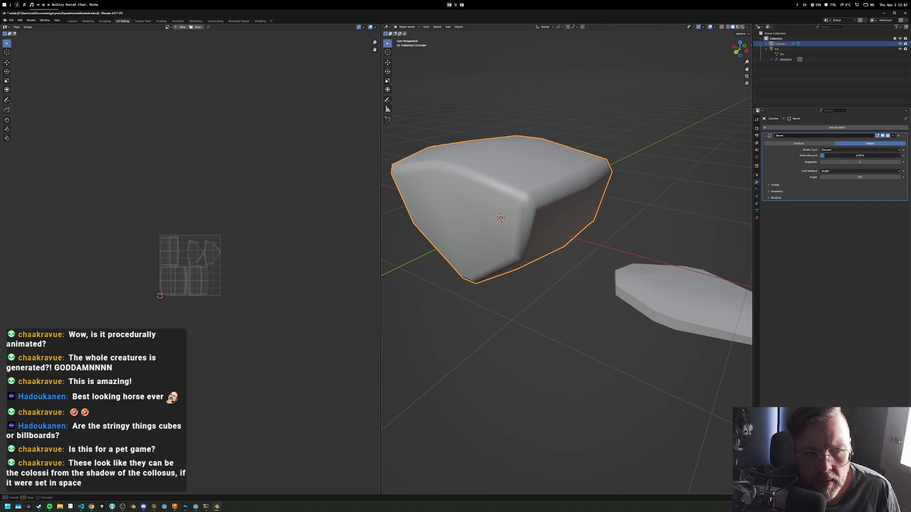
mouse_move(688, 158)
mouse_down()
mouse_move(553, 158)
mouse_move(597, 166)
mouse_up()
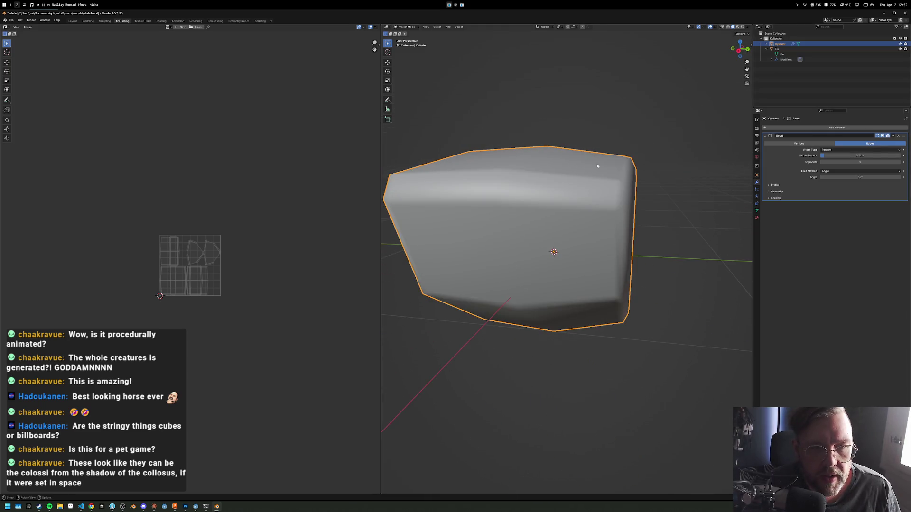
click(806, 128)
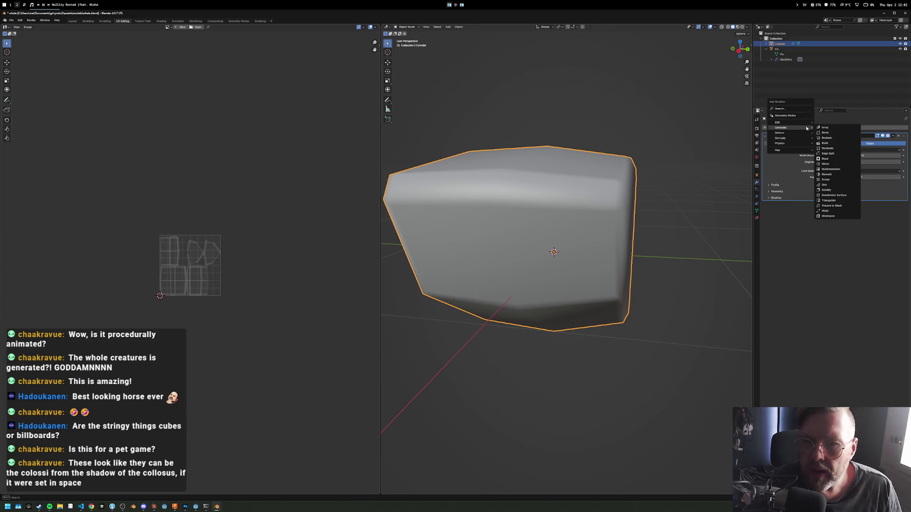
Replace the cylinder's Bevel modifier with a Subdivision Surface at viewport level 2
key(Down)
mouse_move(807, 128)
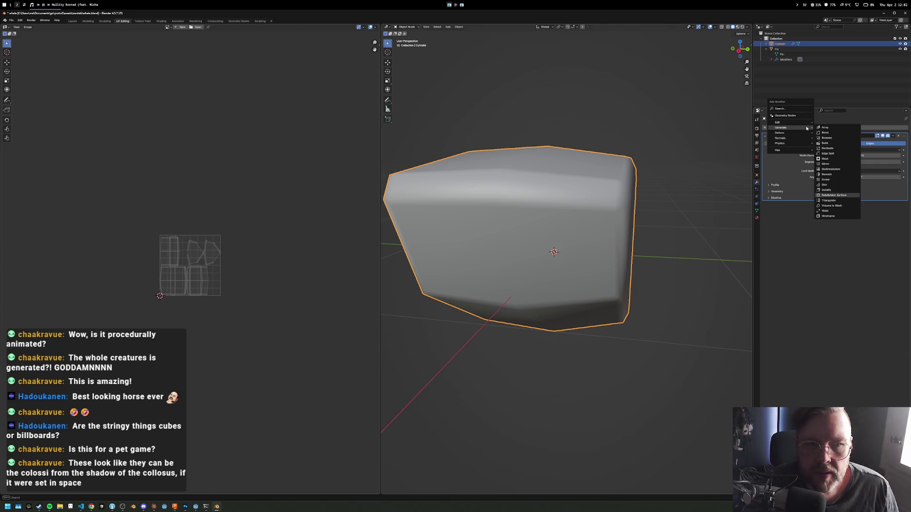
click(836, 196)
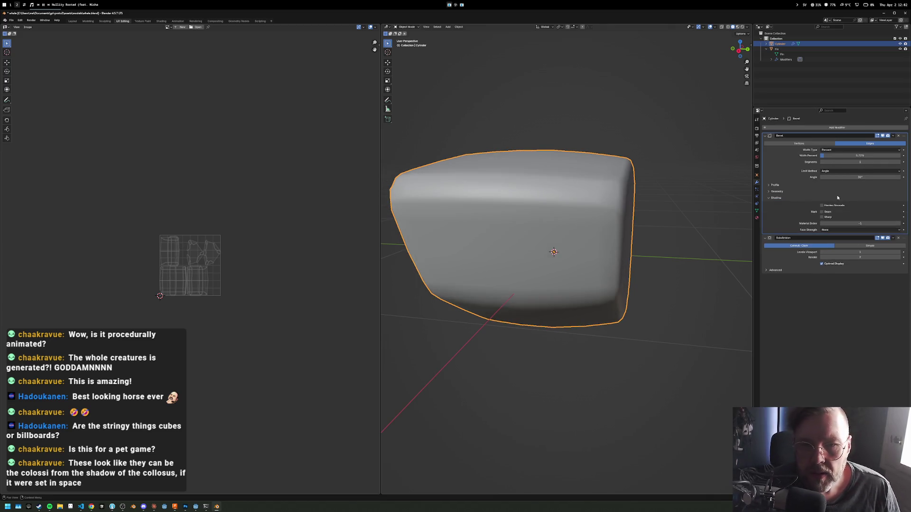
mouse_move(688, 242)
mouse_down()
mouse_move(658, 248)
mouse_move(604, 238)
mouse_move(632, 238)
mouse_up()
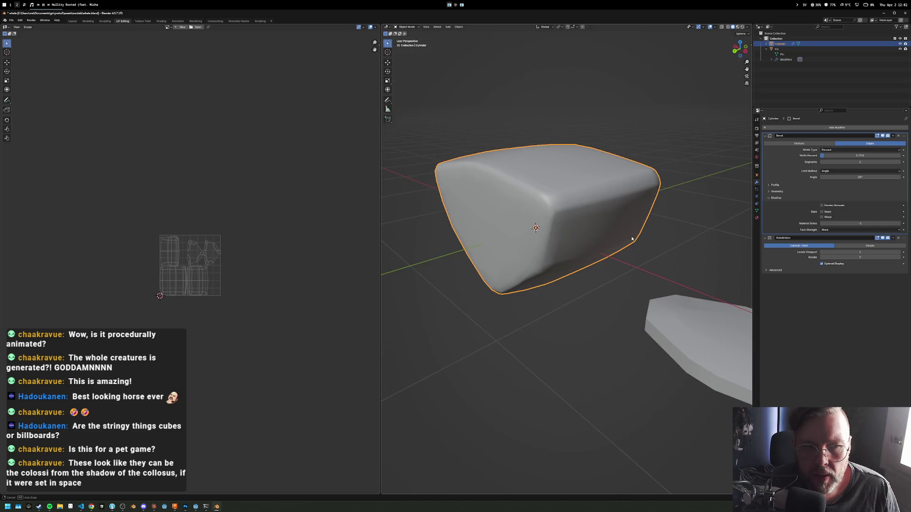
click(898, 135)
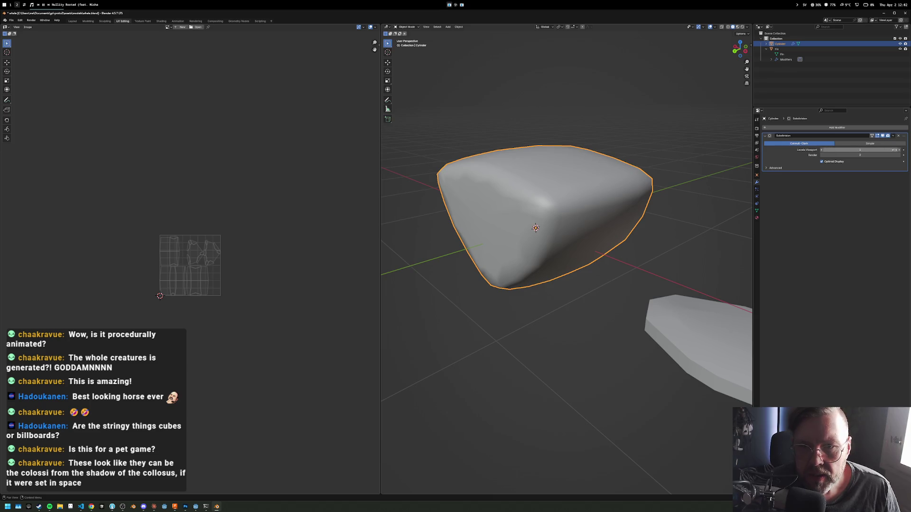
click(900, 151)
mouse_move(736, 182)
mouse_down()
mouse_move(683, 189)
mouse_move(706, 180)
mouse_up()
key(alt+Tab)
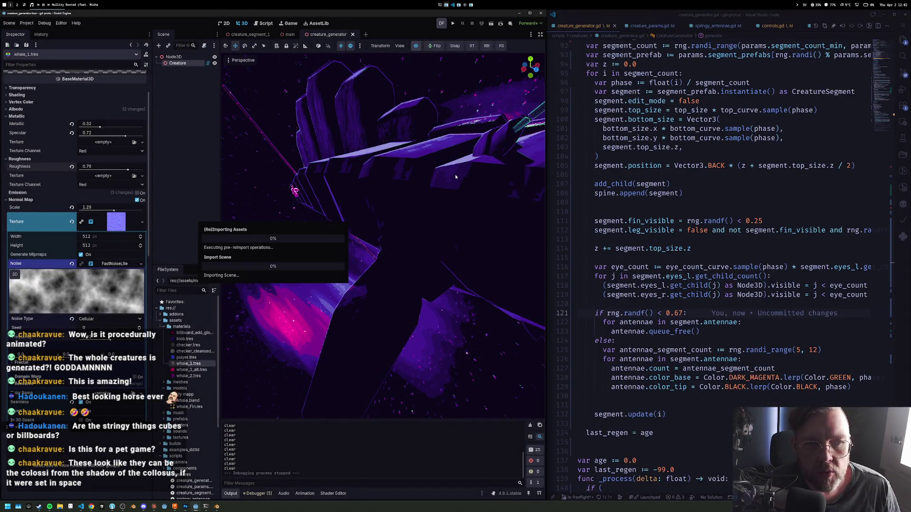
View the creature from the side in Godot, then undo in Blender to restore the Bevel
drag(454, 175, 225, 152)
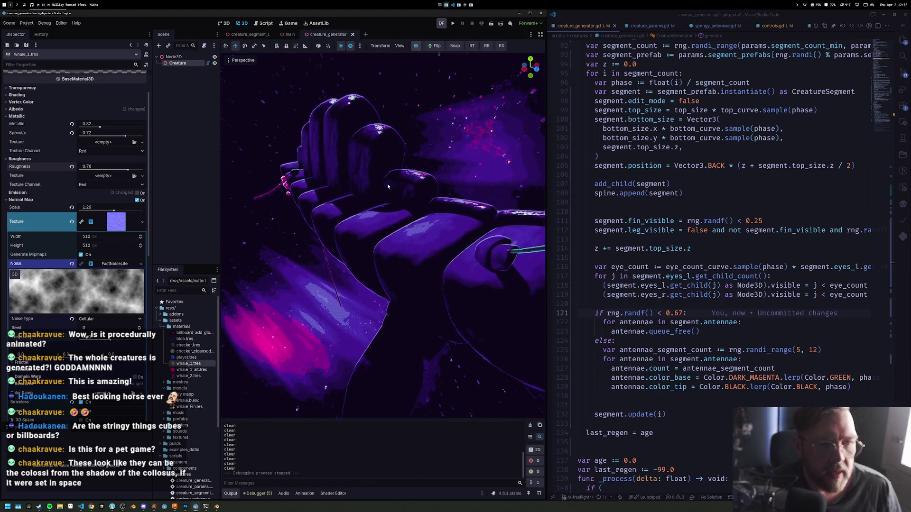
key(alt+Tab)
key(ctrl+z)
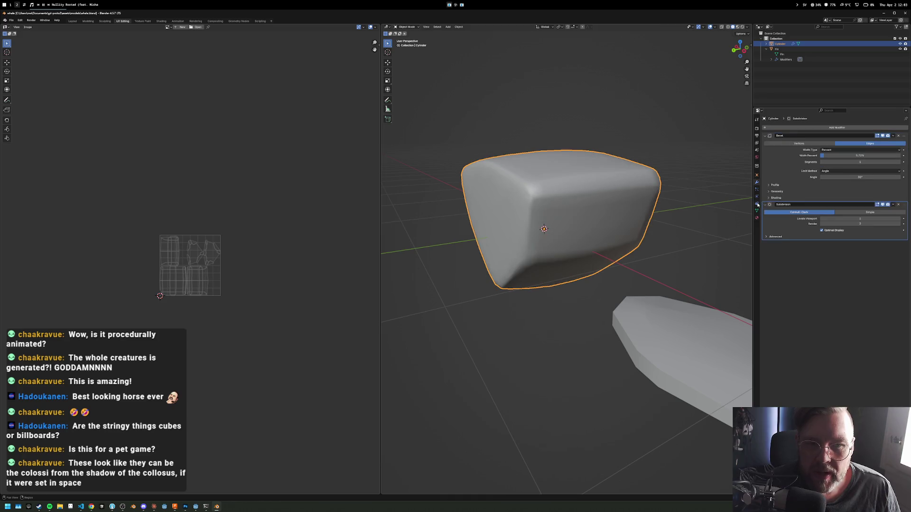
Save whale.blend for reimport, then delete the Subdivision Surface modifier from the segment
key(ctrl+s)
key(alt+Tab)
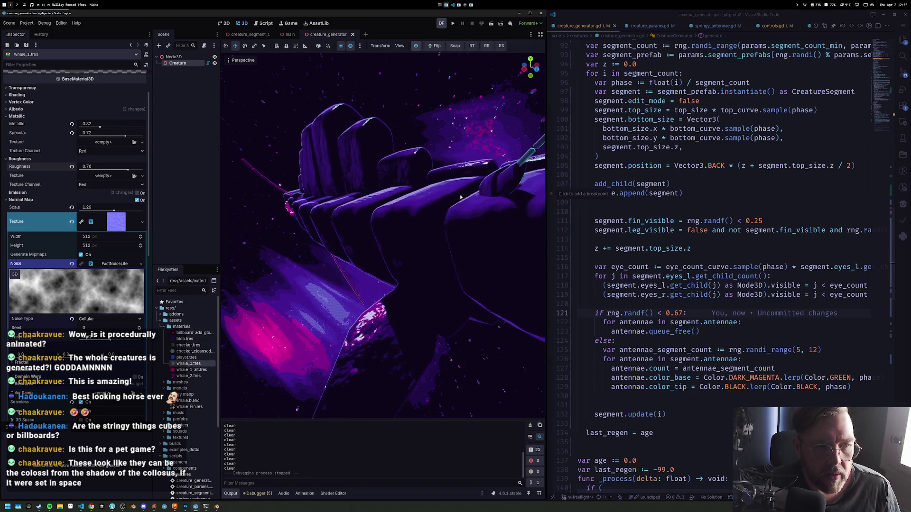
key(alt+Tab)
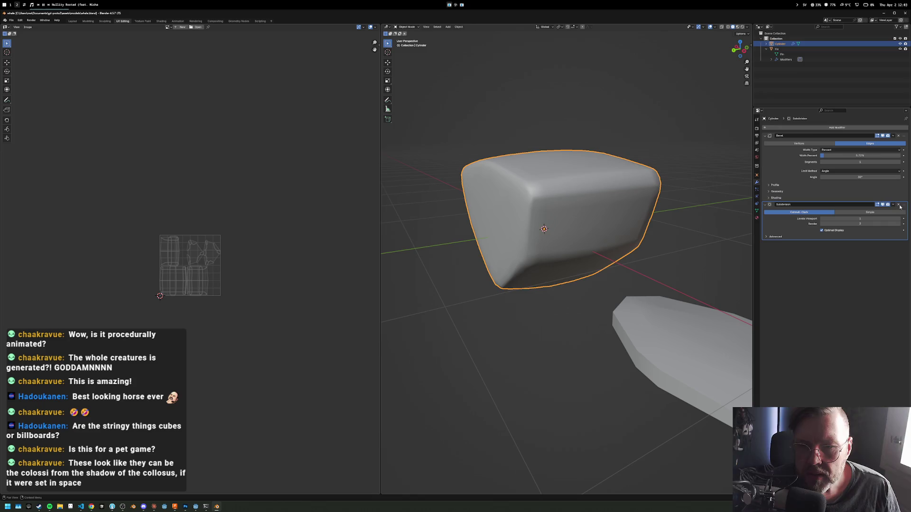
click(898, 205)
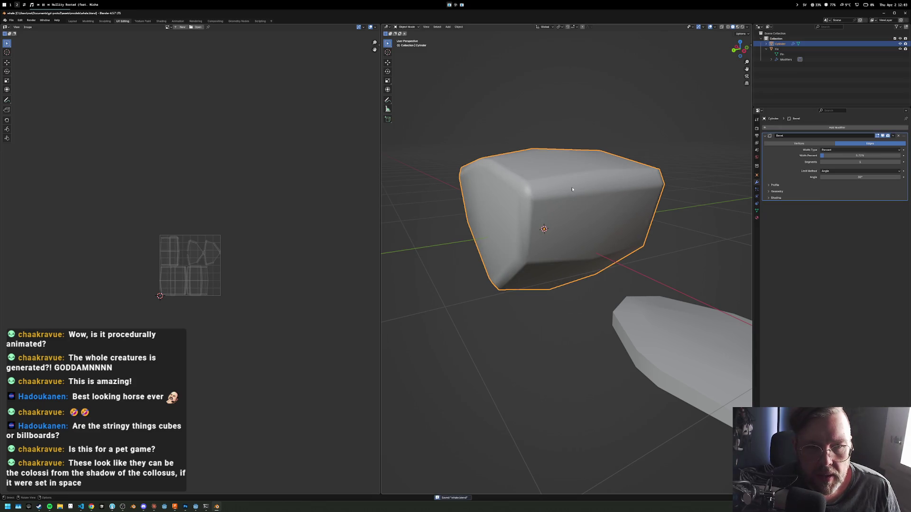
Add an Edge Split modifier to the bevelled cylinder segment
drag(590, 189, 613, 182)
click(818, 128)
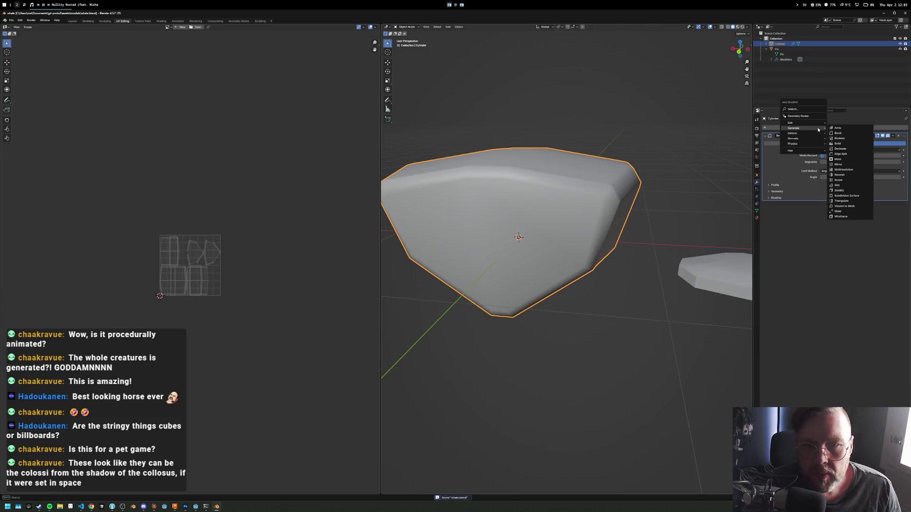
mouse_move(818, 130)
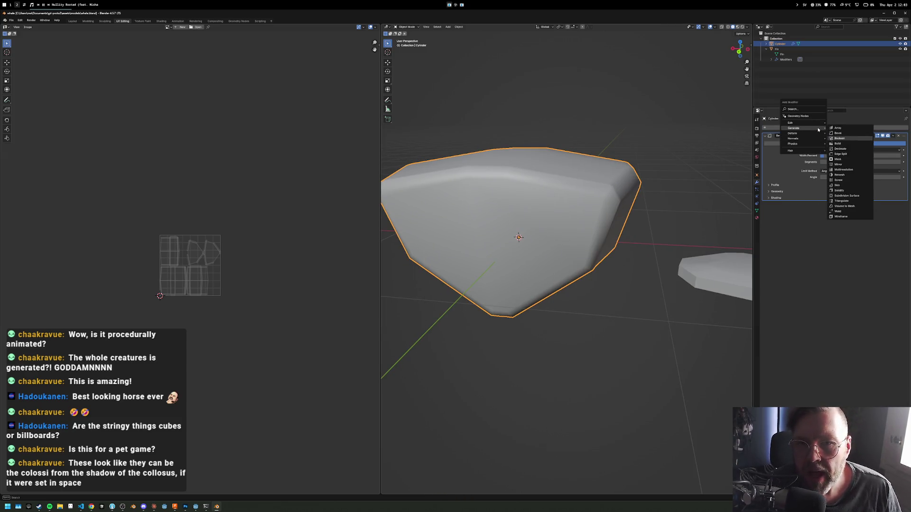
key(Return)
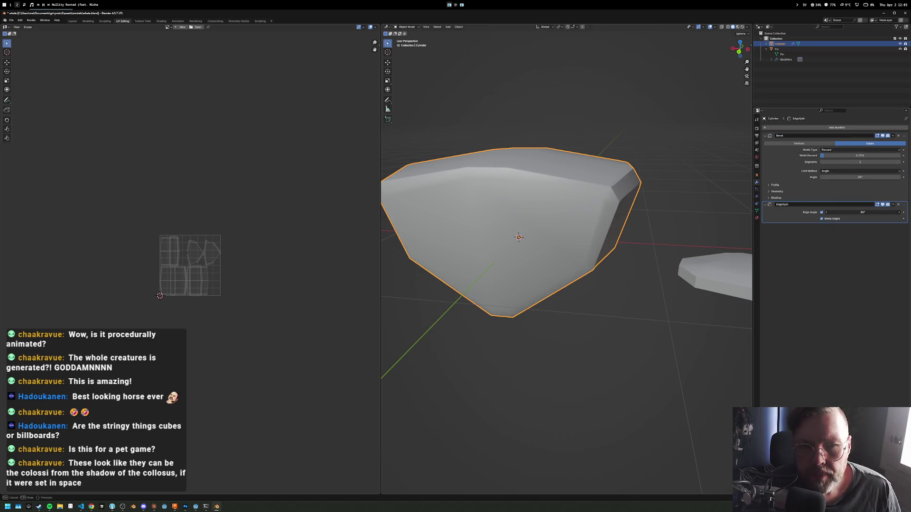
Set the Edge Split angle to about 31° to keep crisp facets
drag(863, 212, 863, 212)
right_click(612, 168)
click(664, 136)
mouse_move(664, 136)
mouse_down()
mouse_move(860, 155)
mouse_move(831, 162)
mouse_up()
drag(862, 212, 862, 212)
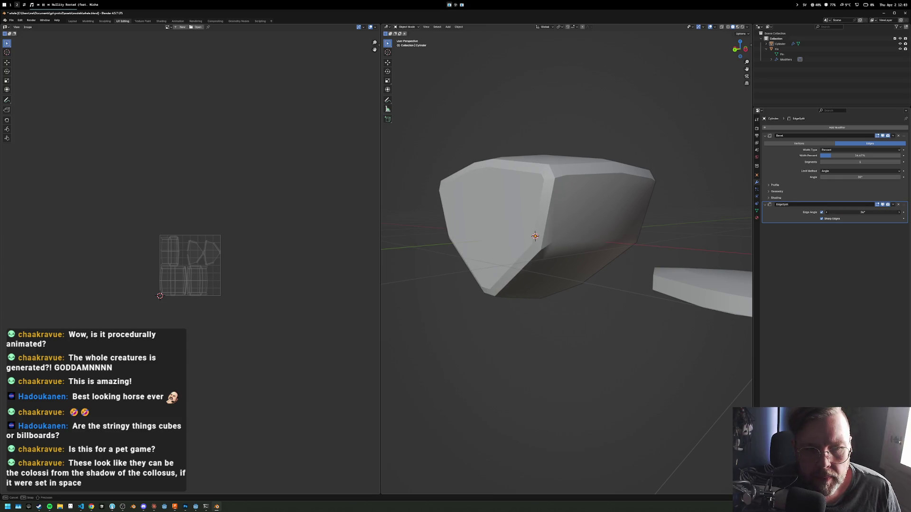
key(alt+1)
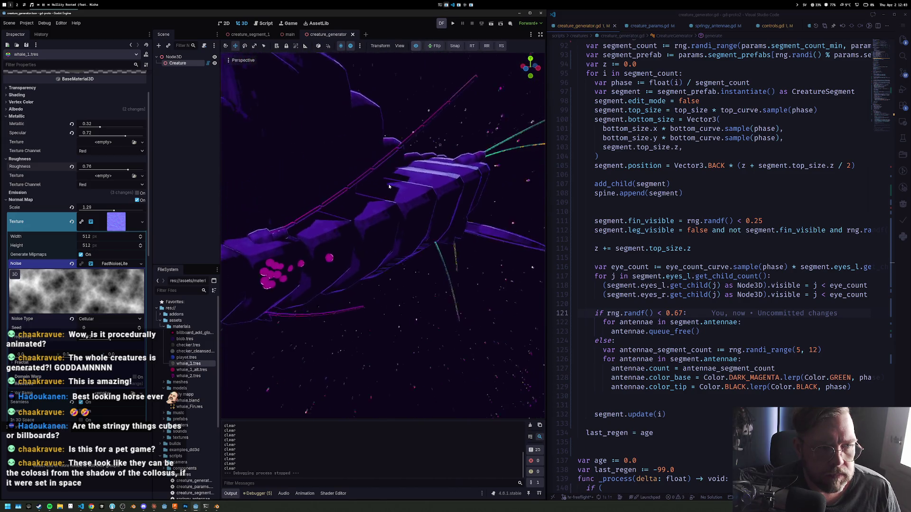
Run the scene to watch the faceted segmented creatures drift through the magenta nebula
scroll(529, 233, up, 5)
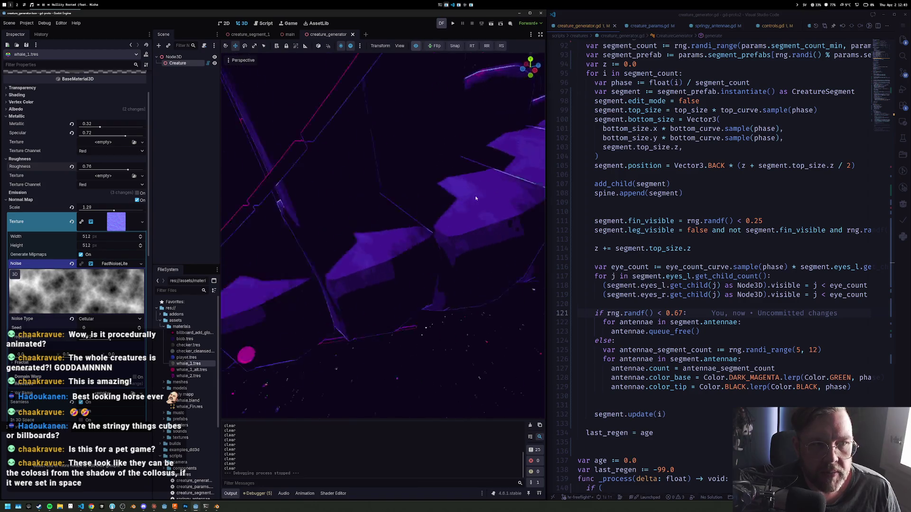
scroll(361, 223, up, 3)
scroll(351, 216, down, 3)
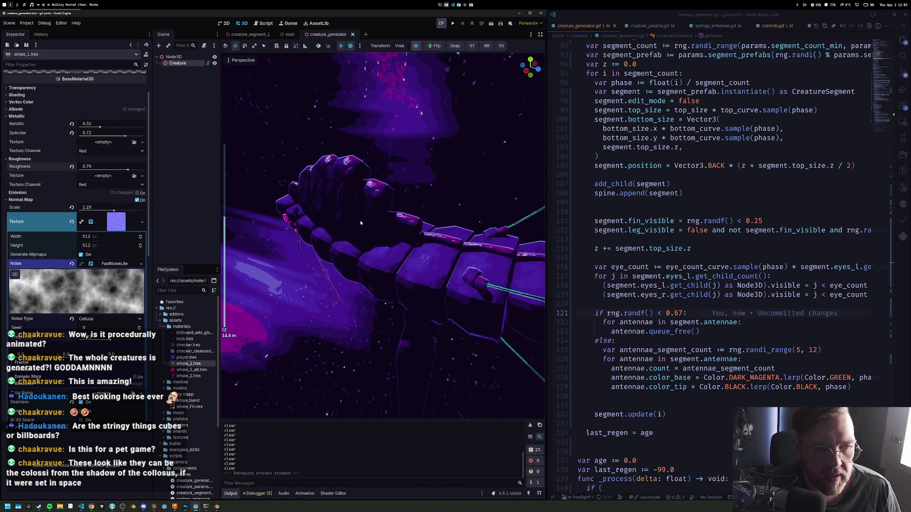
drag(324, 206, 409, 244)
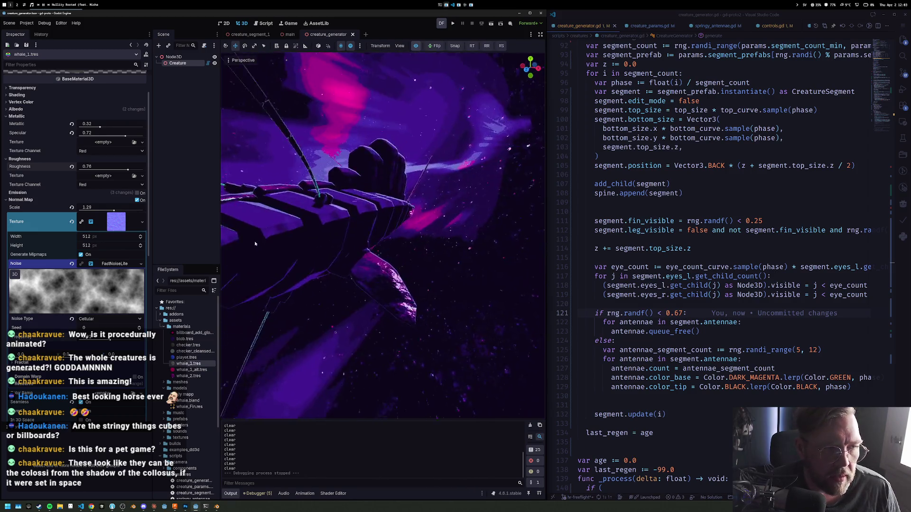
key(F6)
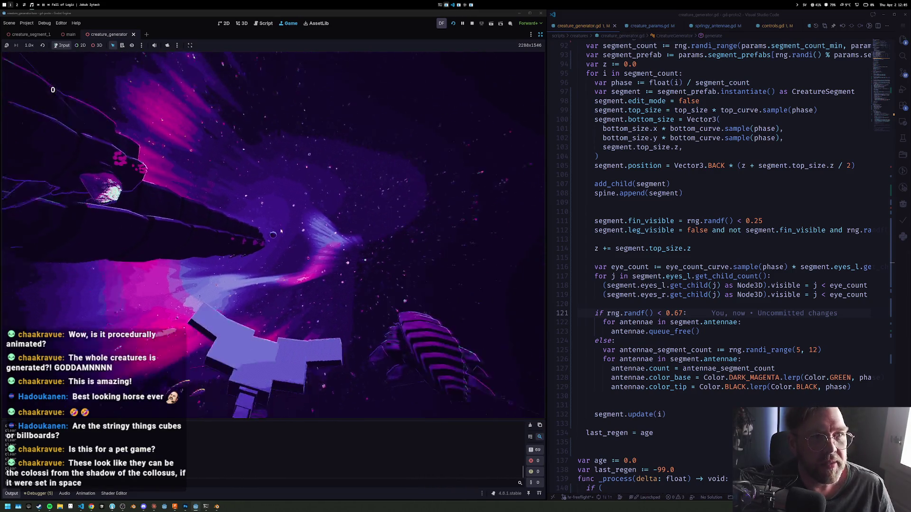
Stop the game and raise the whale_2.tres material roughness from 0.22 to 0.49
click(472, 23)
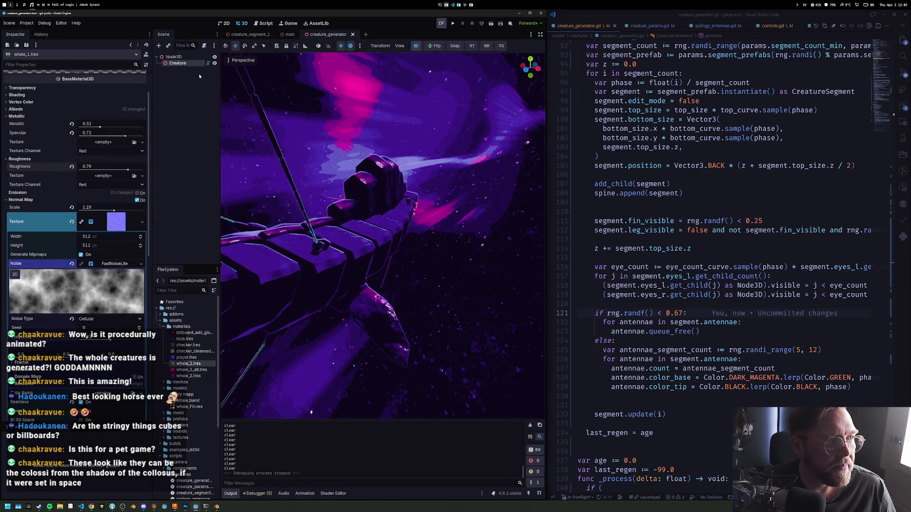
click(190, 376)
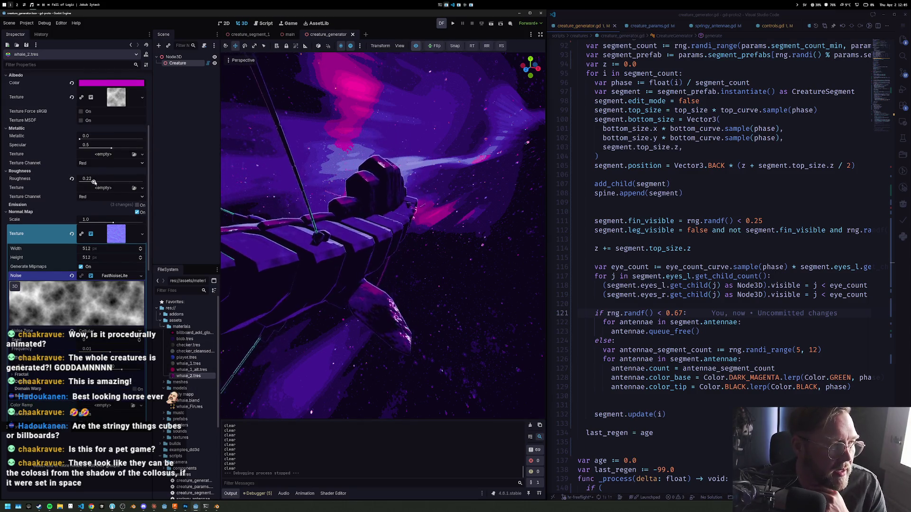
drag(94, 182, 110, 182)
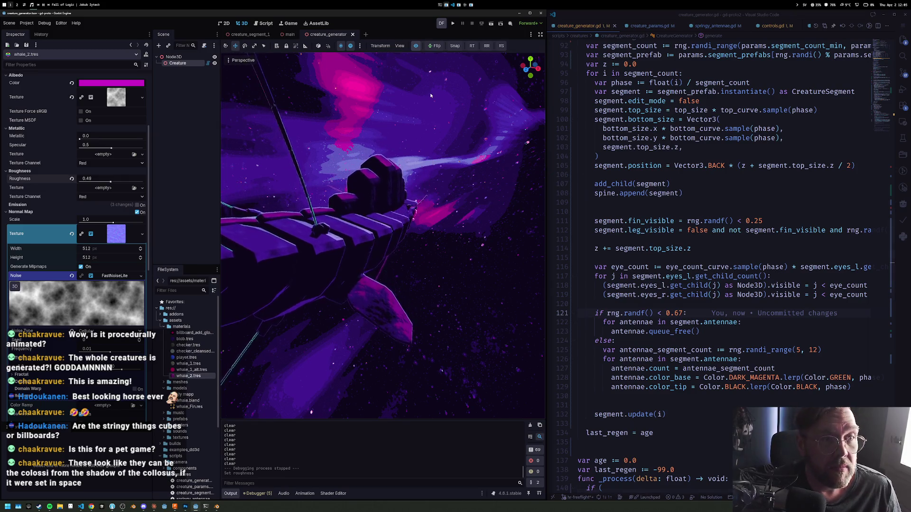
key(alt+2)
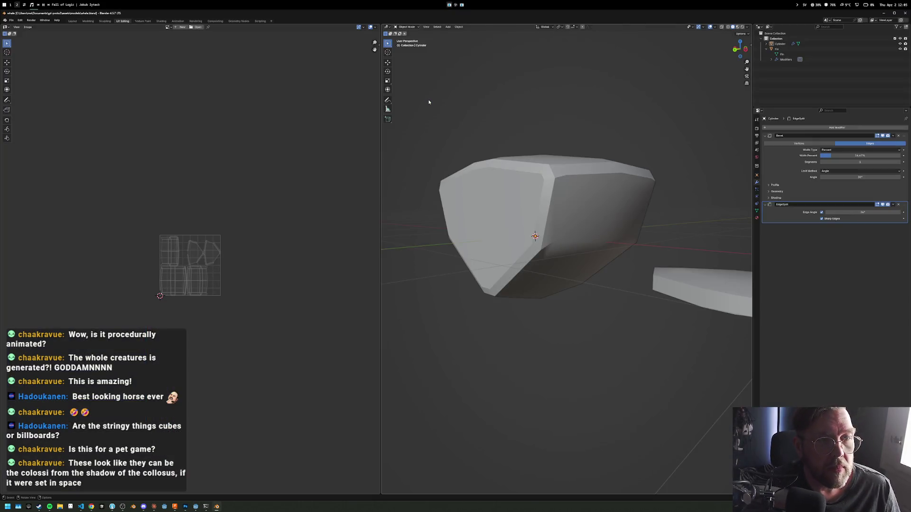
Move to empty workspace 3
key(alt+3)
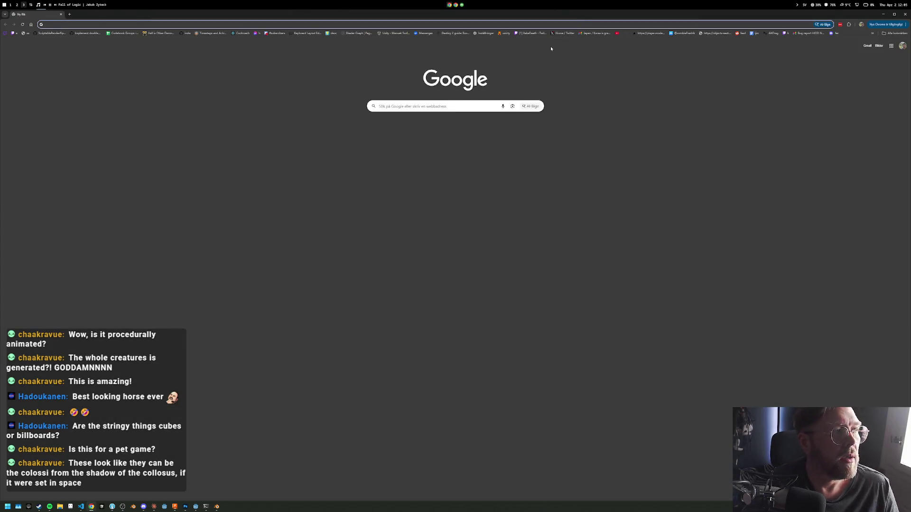
Search 'twitch' and open Twitch's Software and Game Development category
text(twitch)
key(Return)
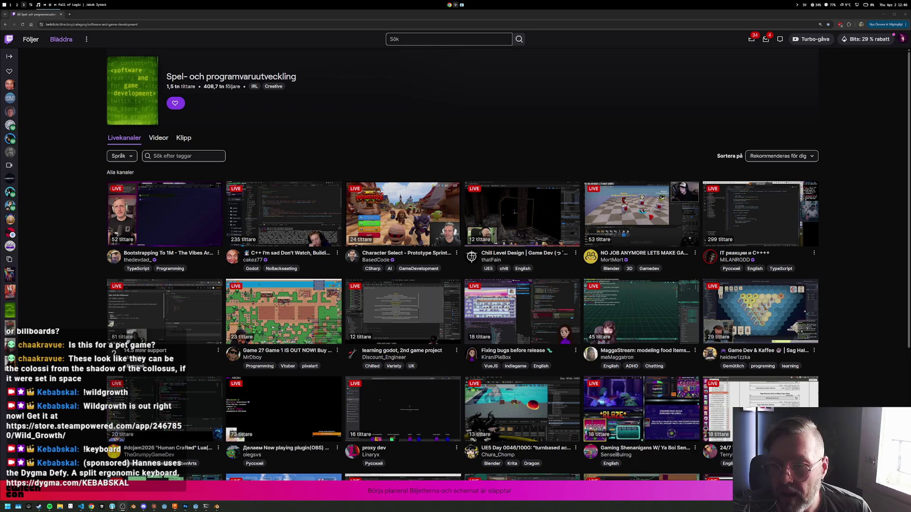
scroll(502, 150, down, 1)
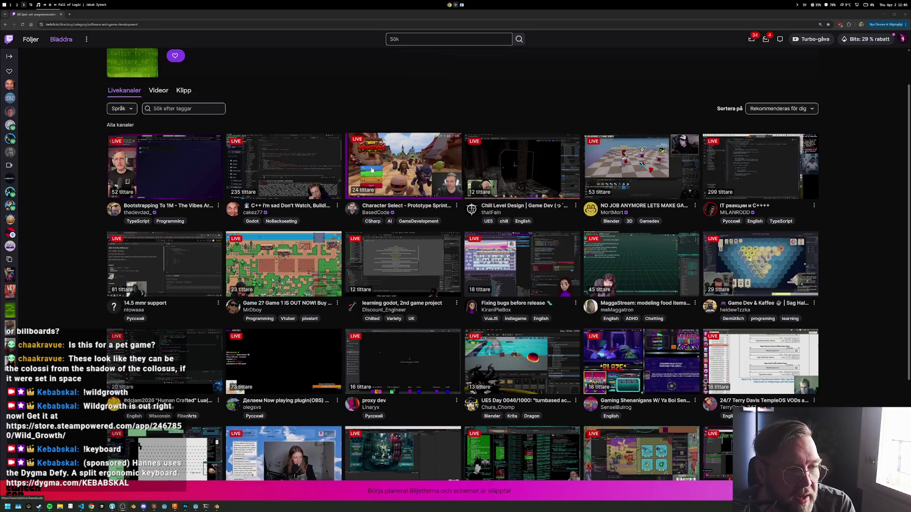